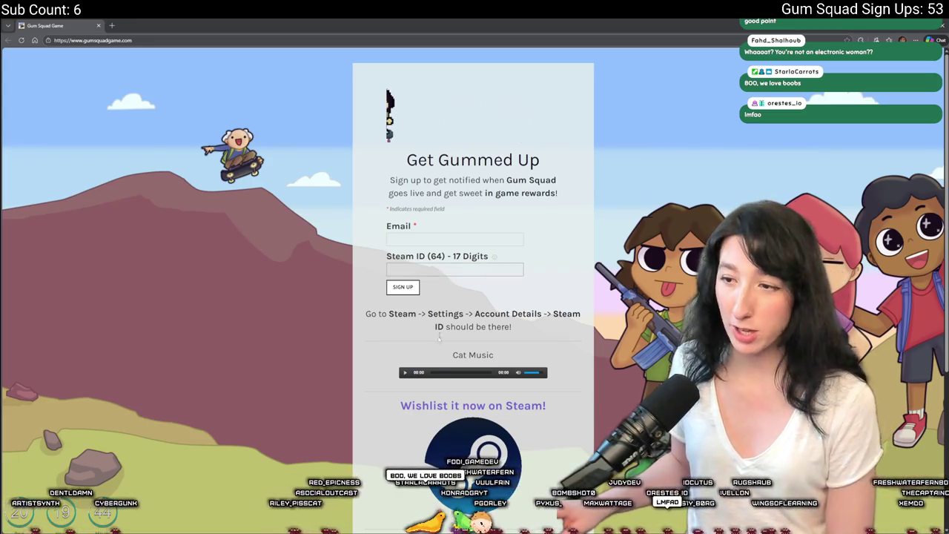
Play the Cat Music track, then switch to the Gum Squad Steam store page
{"action": "left_click", "coordinate": [405, 372]}
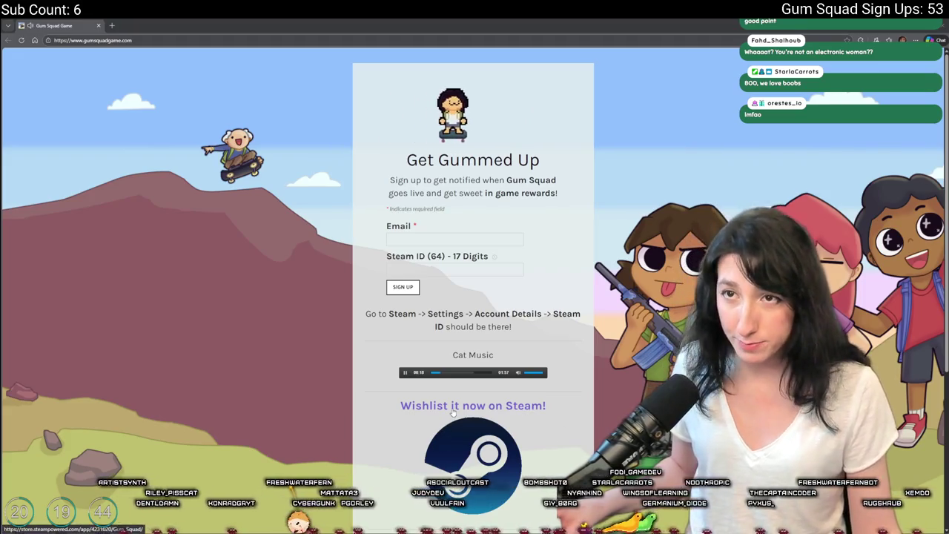
{"action": "left_click", "coordinate": [148, 25]}
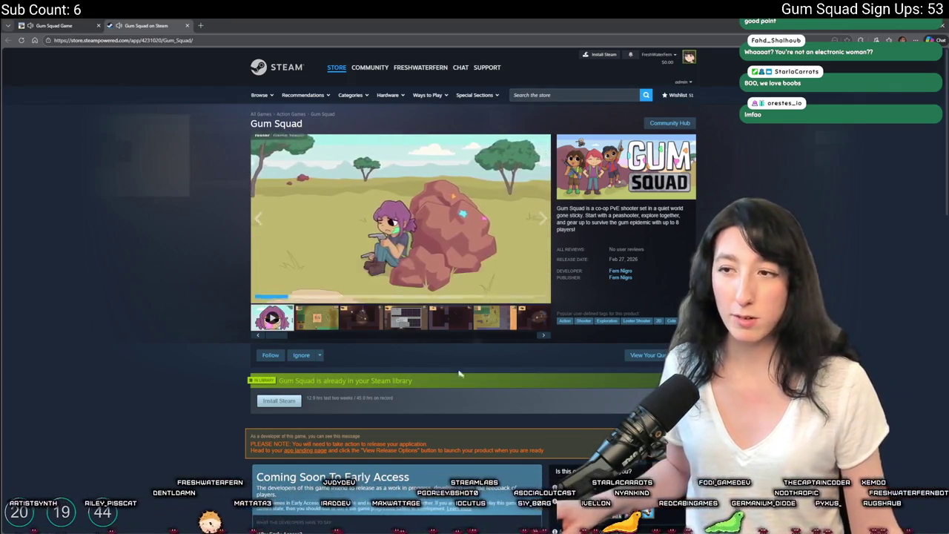
Page through Gum Squad's screenshots to 8 of 9 in the full-window viewer, then close it
{"action": "left_click", "coordinate": [326, 316]}
{"action": "left_click", "coordinate": [442, 222]}
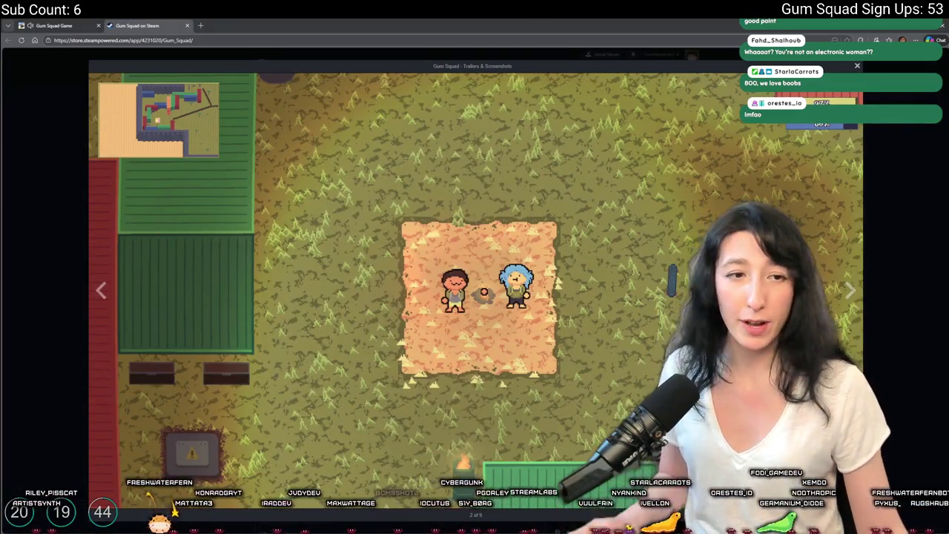
{"action": "key", "text": "Right"}
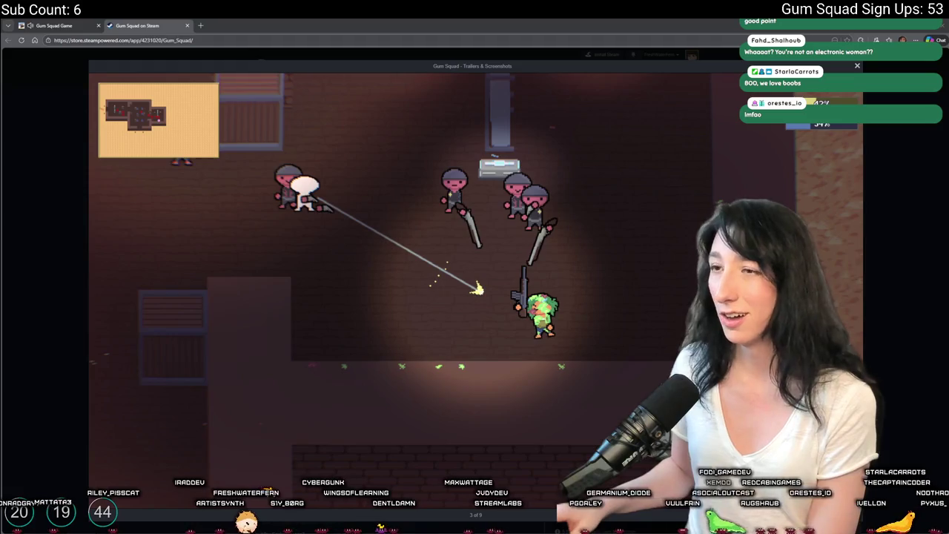
{"action": "left_click", "coordinate": [853, 291]}
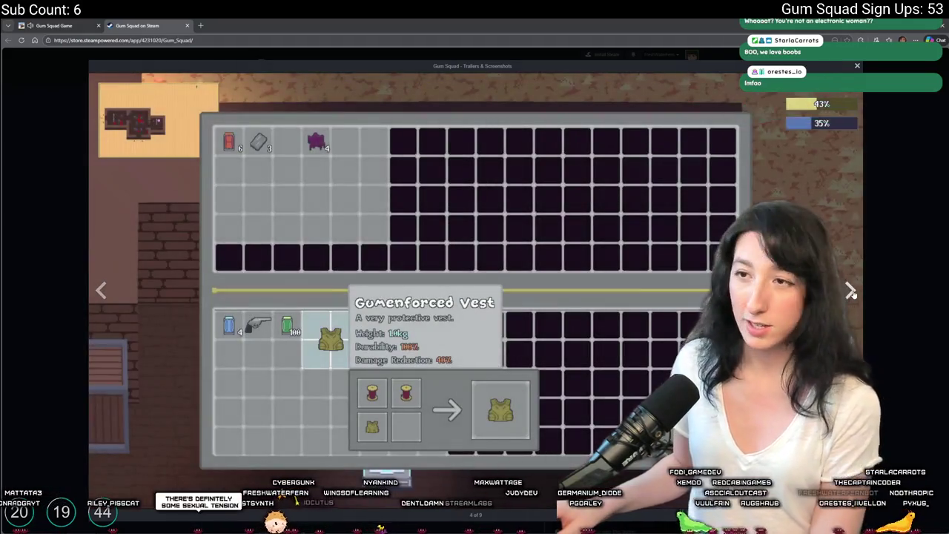
{"action": "left_click", "coordinate": [853, 291]}
{"action": "left_click", "coordinate": [852, 292]}
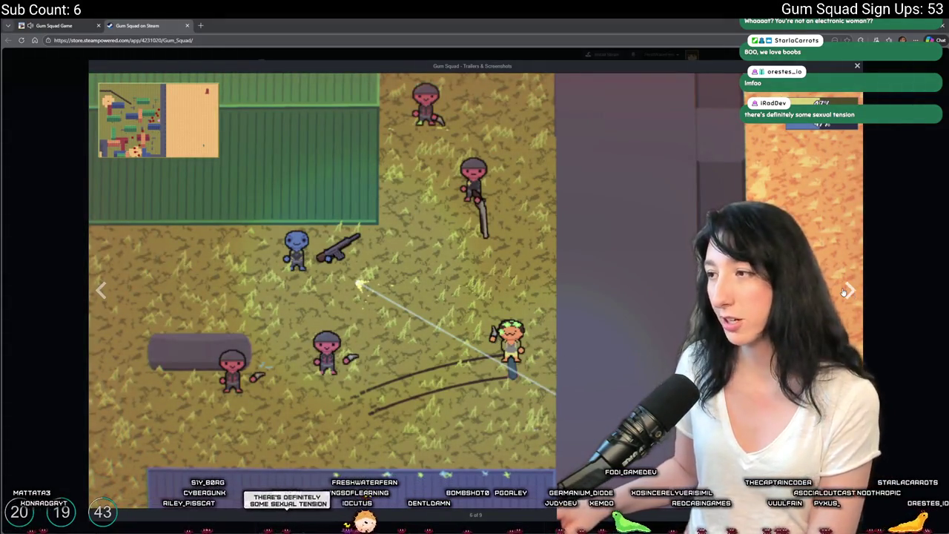
{"action": "left_click", "coordinate": [843, 292]}
{"action": "left_click", "coordinate": [845, 291]}
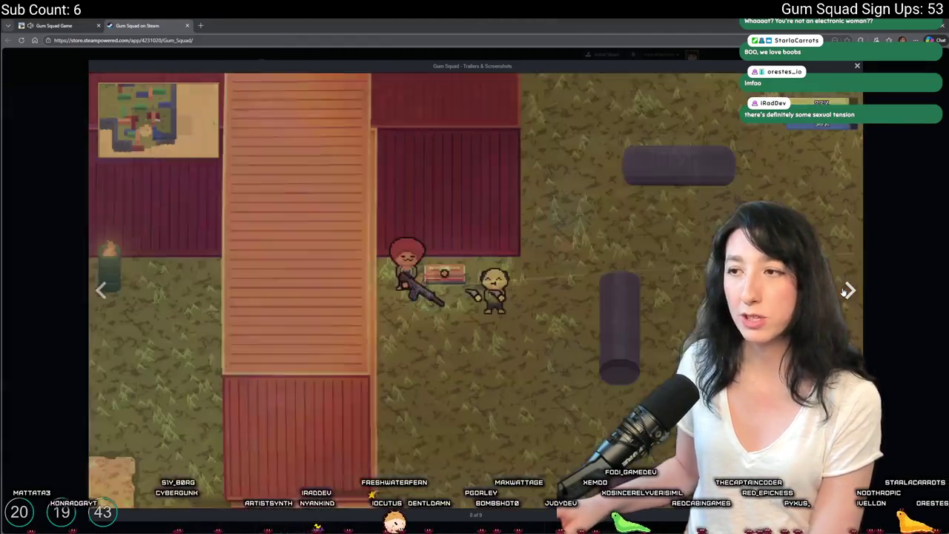
{"action": "left_click", "coordinate": [906, 259]}
{"action": "scroll", "coordinate": [442, 149], "scroll_direction": "down", "scroll_amount": 5}
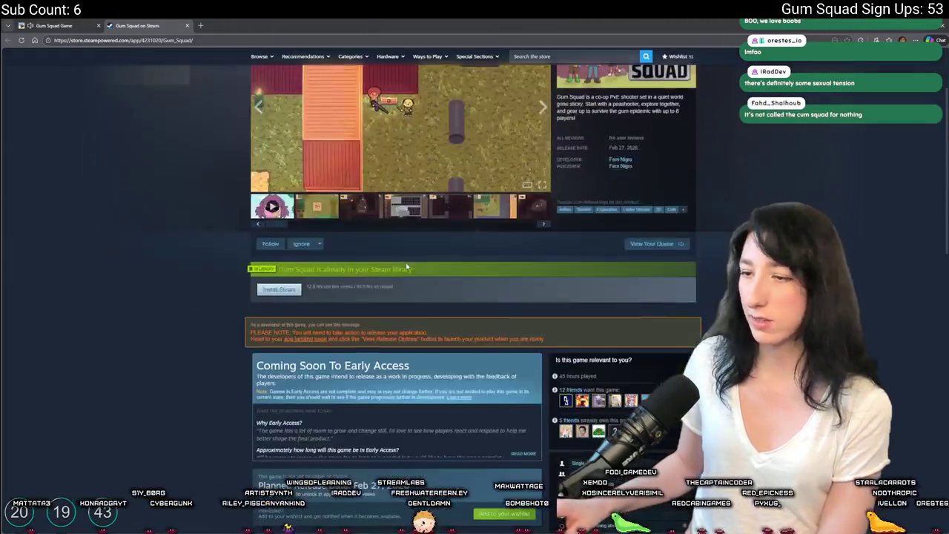
Scroll down through Gum Squad's About section and key features
{"action": "scroll", "coordinate": [436, 176], "scroll_direction": "down", "scroll_amount": 1}
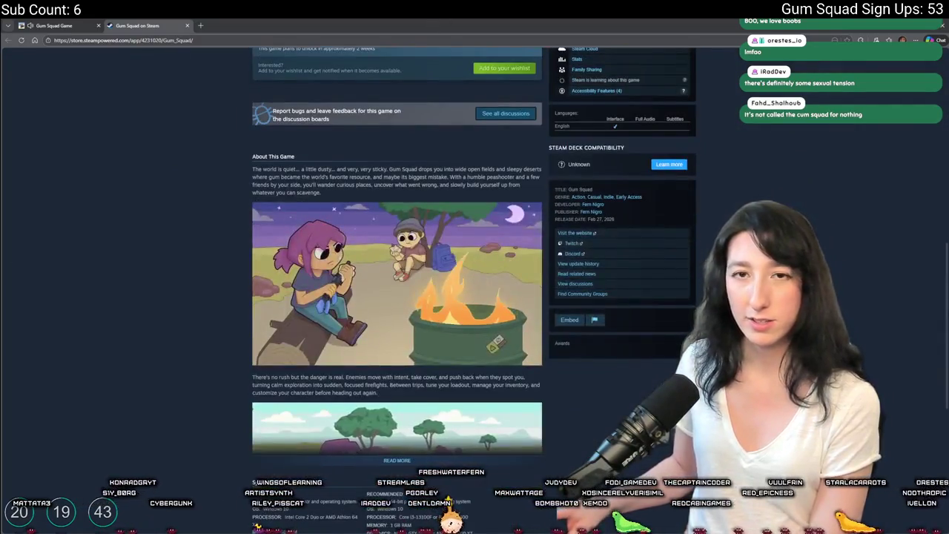
{"action": "scroll", "coordinate": [295, 240], "scroll_direction": "down", "scroll_amount": 1}
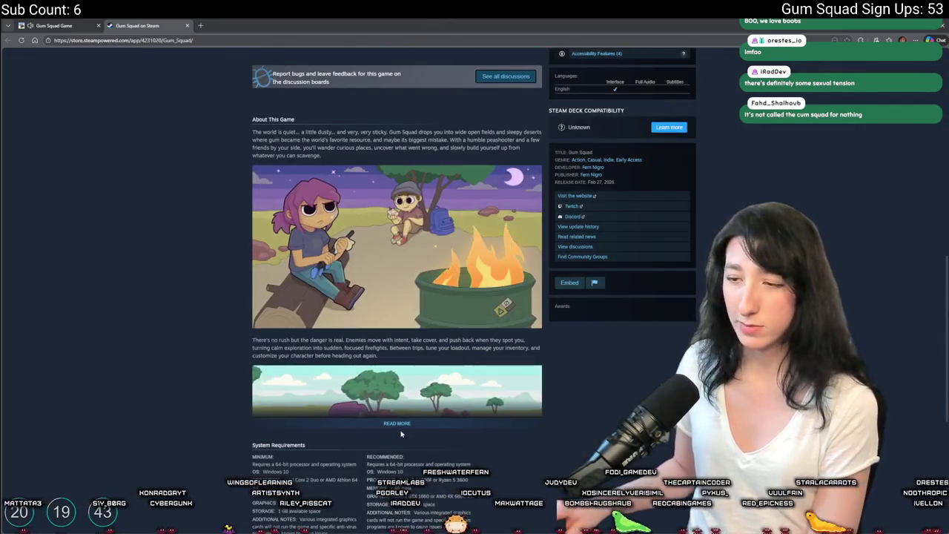
{"action": "scroll", "coordinate": [389, 317], "scroll_direction": "down", "scroll_amount": 1}
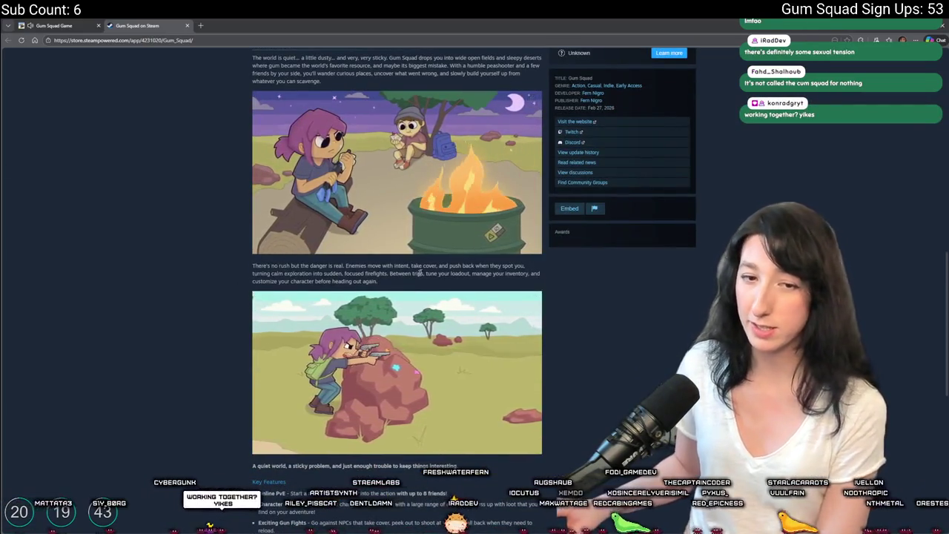
{"action": "scroll", "coordinate": [397, 355], "scroll_direction": "down", "scroll_amount": 1}
{"action": "scroll", "coordinate": [398, 354], "scroll_direction": "down", "scroll_amount": 1}
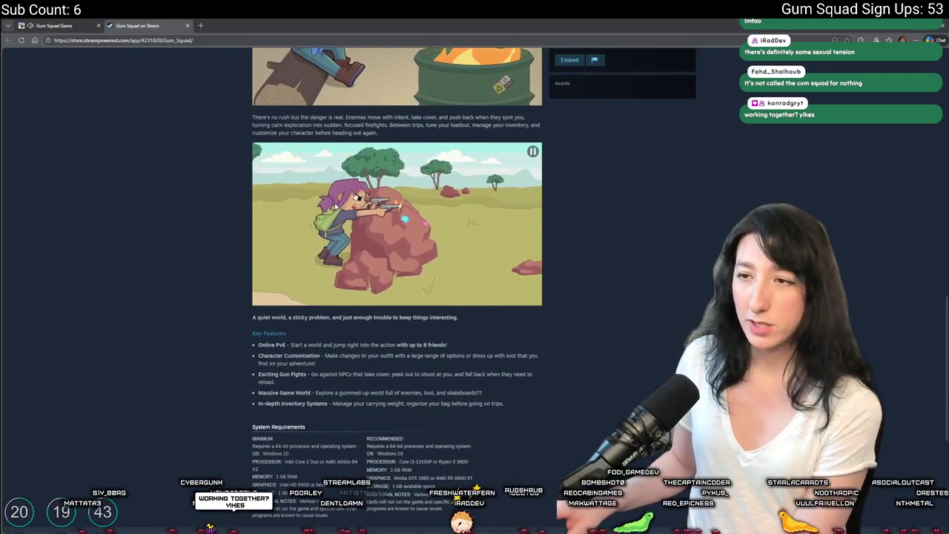
Close the Gum Squad store page and dock the Bring Me Hope store page beside the signup site
{"action": "scroll", "coordinate": [374, 317], "scroll_direction": "up", "scroll_amount": 15}
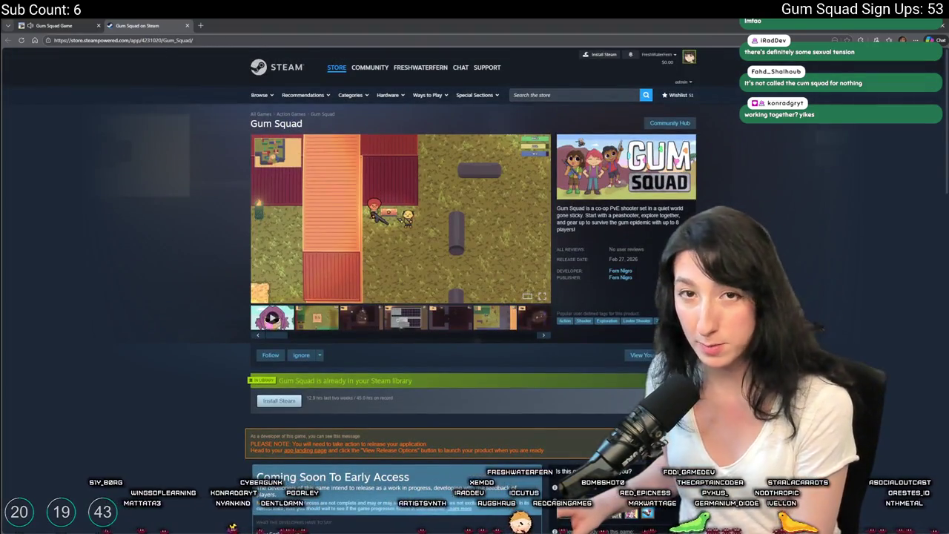
{"action": "middle_click", "coordinate": [136, 27]}
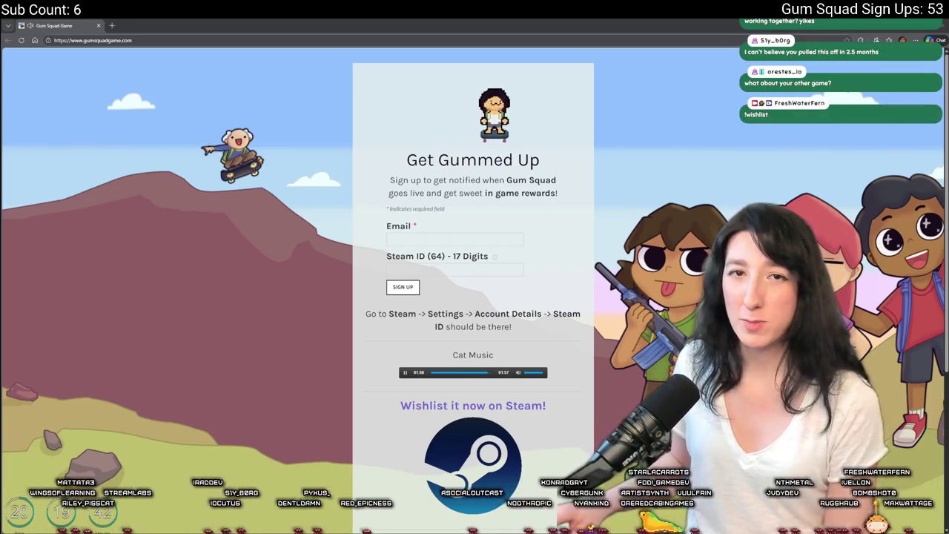
{"action": "mouse_move", "coordinate": [7, 204]}
{"action": "left_mouse_down"}
{"action": "mouse_move", "coordinate": [45, 208]}
{"action": "mouse_move", "coordinate": [75, 22]}
{"action": "mouse_move", "coordinate": [111, 25]}
{"action": "left_mouse_up"}
Close the Gum Squad signup site and play Bring Me Hope's second trailer full screen
{"action": "left_click", "coordinate": [98, 26]}
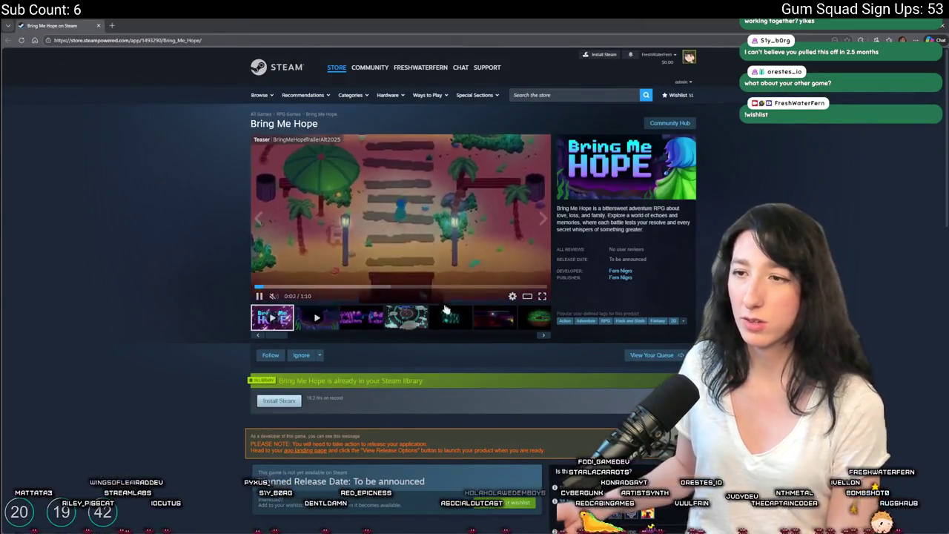
{"action": "left_click", "coordinate": [543, 288]}
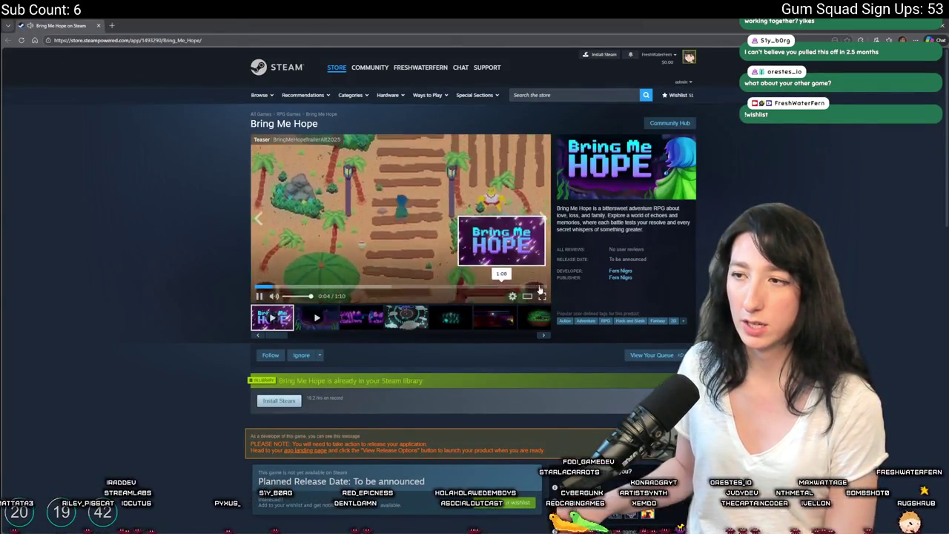
{"action": "left_click", "coordinate": [300, 310]}
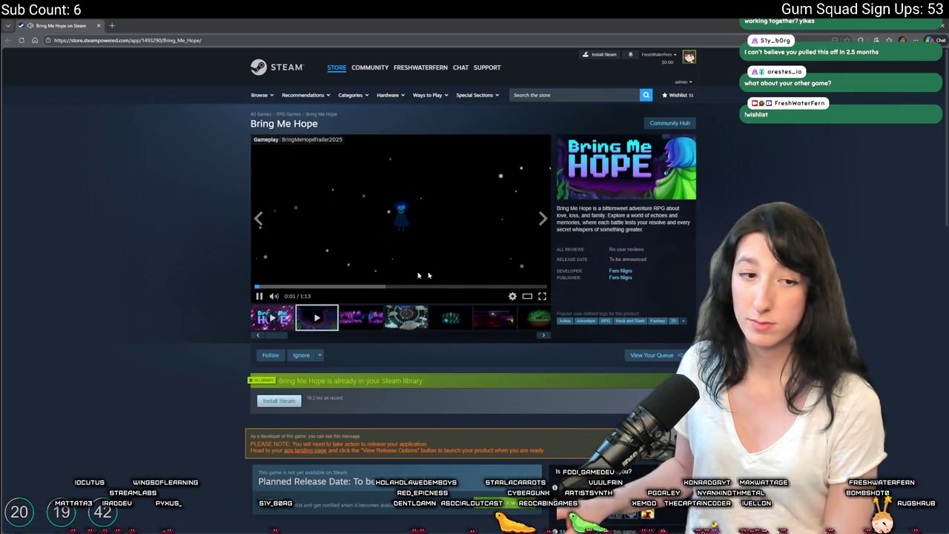
{"action": "left_click", "coordinate": [542, 296]}
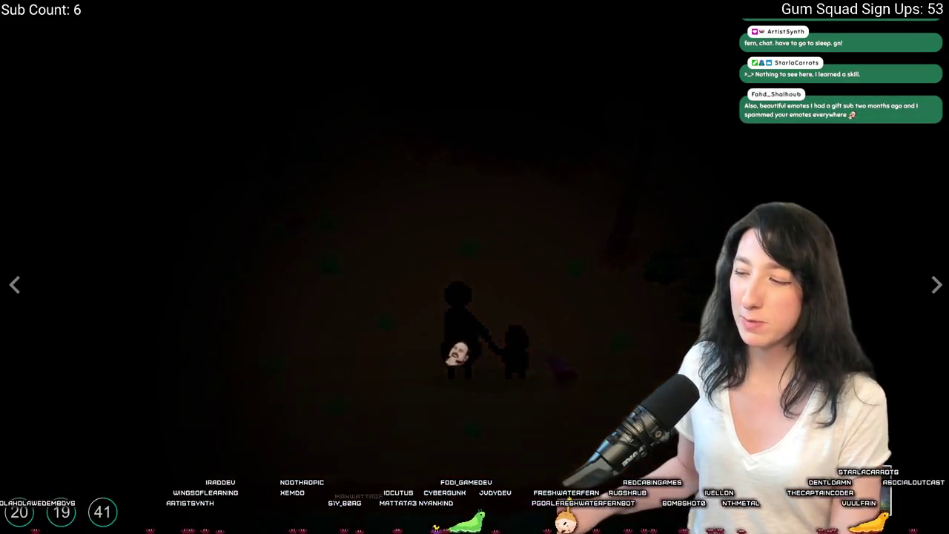
Watch Bring Me Hope's teaser trailer full screen through its closing title card, then return to the store page
{"action": "key", "text": "Escape"}
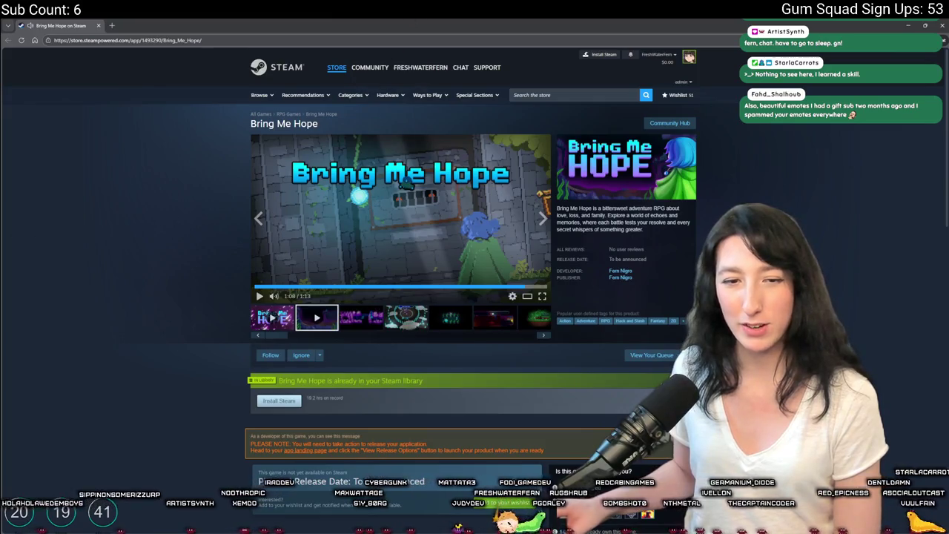
{"action": "left_click", "coordinate": [289, 315]}
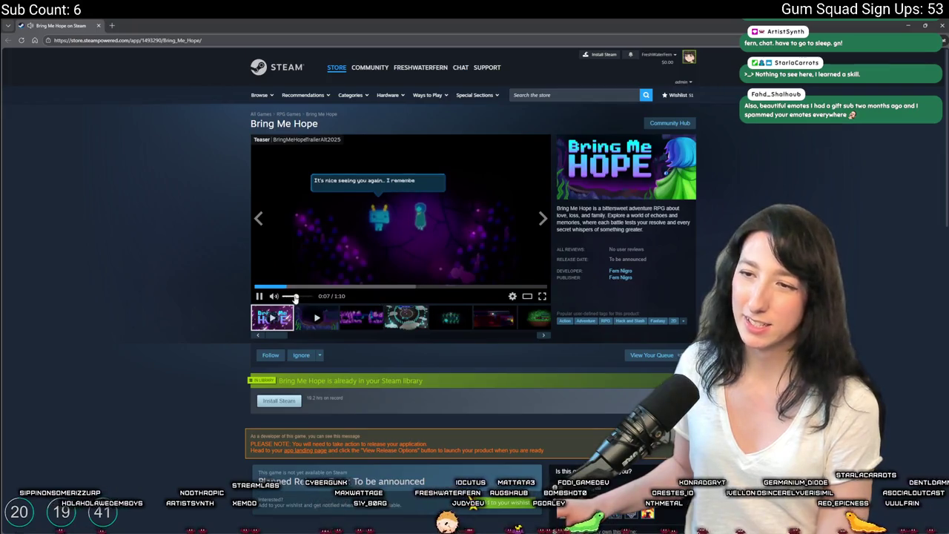
{"action": "left_click", "coordinate": [542, 297]}
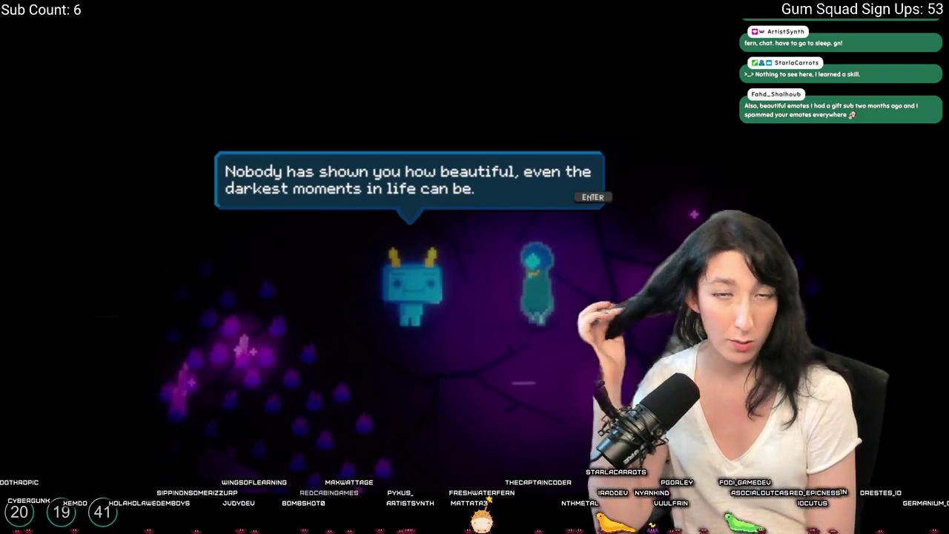
{"action": "key", "text": "Return"}
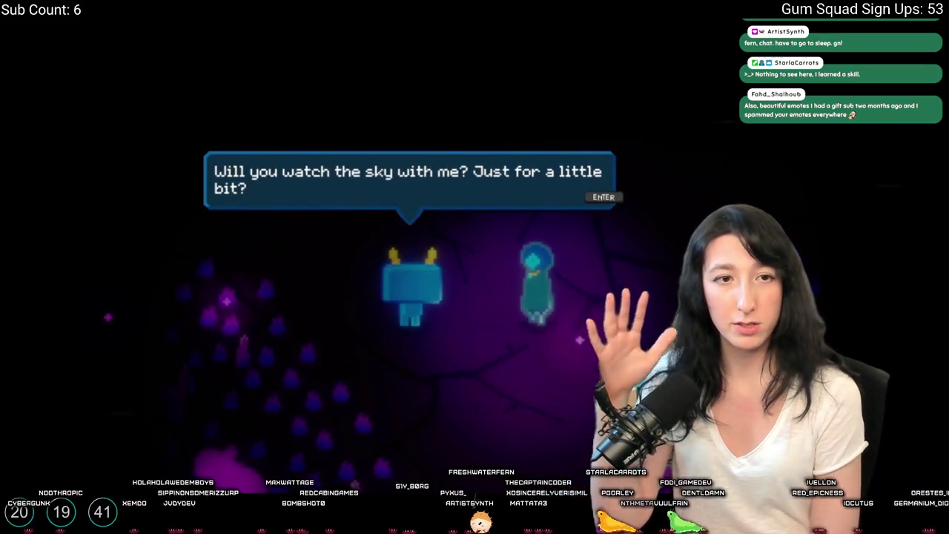
{"action": "key", "text": "Return"}
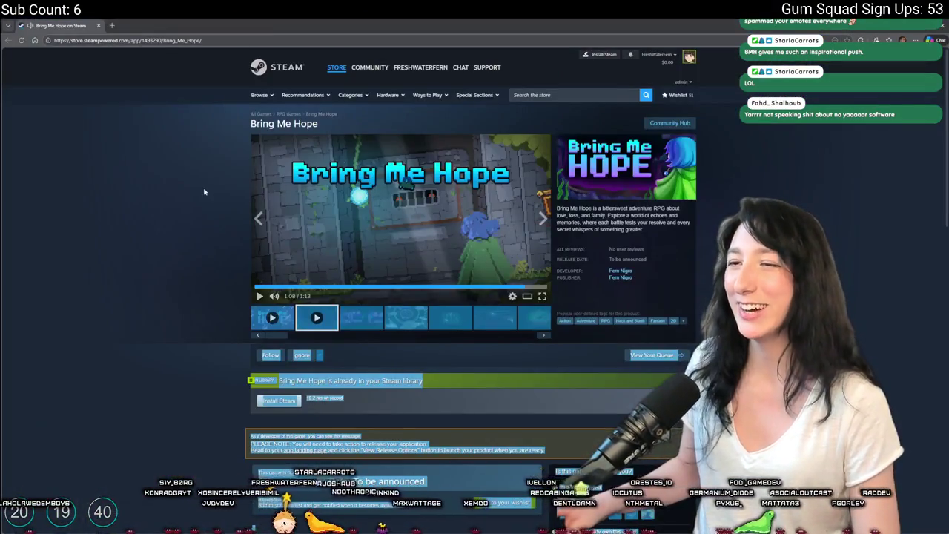
{"action": "left_click", "coordinate": [204, 192]}
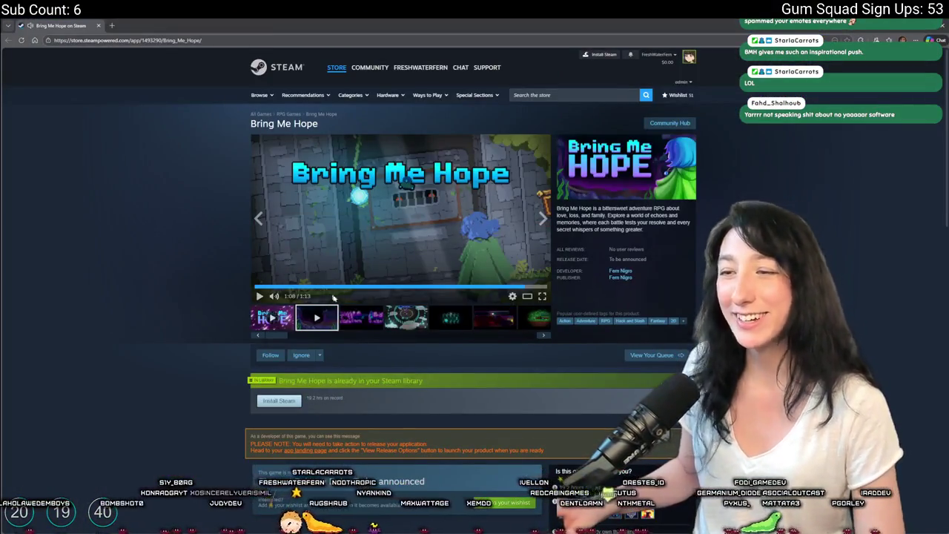
Show Bring Me Hope's fourth gallery item in the main viewer and scroll down the page
{"action": "left_click", "coordinate": [387, 319]}
{"action": "scroll", "coordinate": [411, 313], "scroll_direction": "down", "scroll_amount": 3}
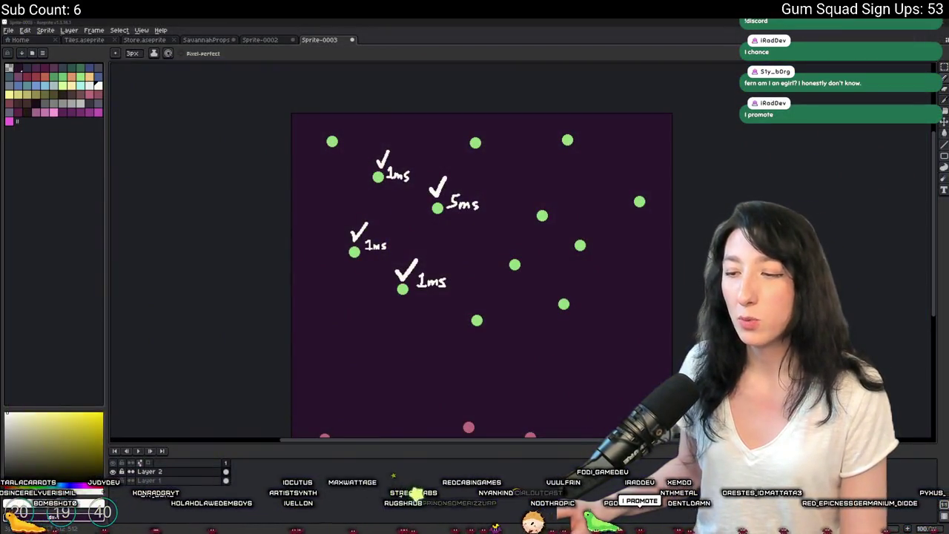
Launch Discord by searching 'discord' from the Windows start search
{"action": "key", "text": "super"}
{"action": "type", "text": "discord"}
{"action": "key", "text": "Return"}
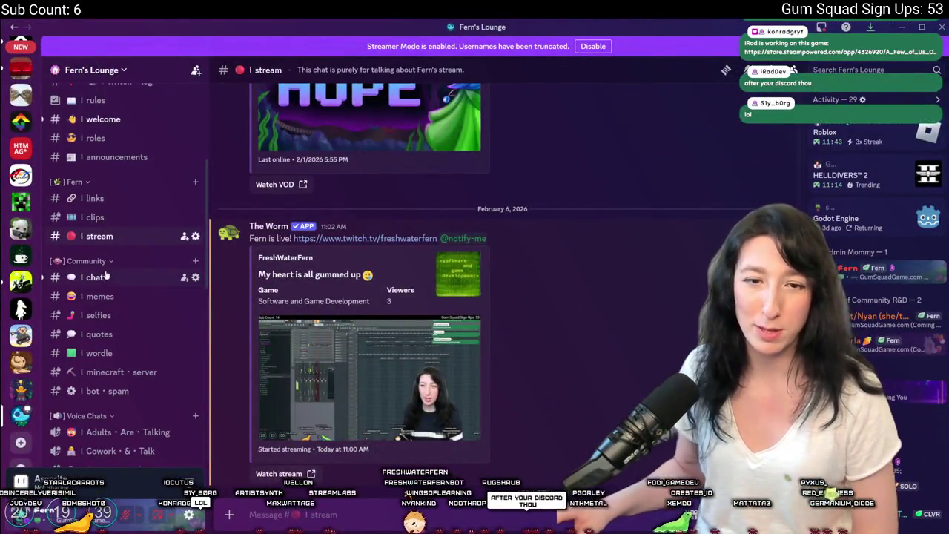
Open the #chat channel and scroll through its recent messages
{"action": "left_click", "coordinate": [105, 277]}
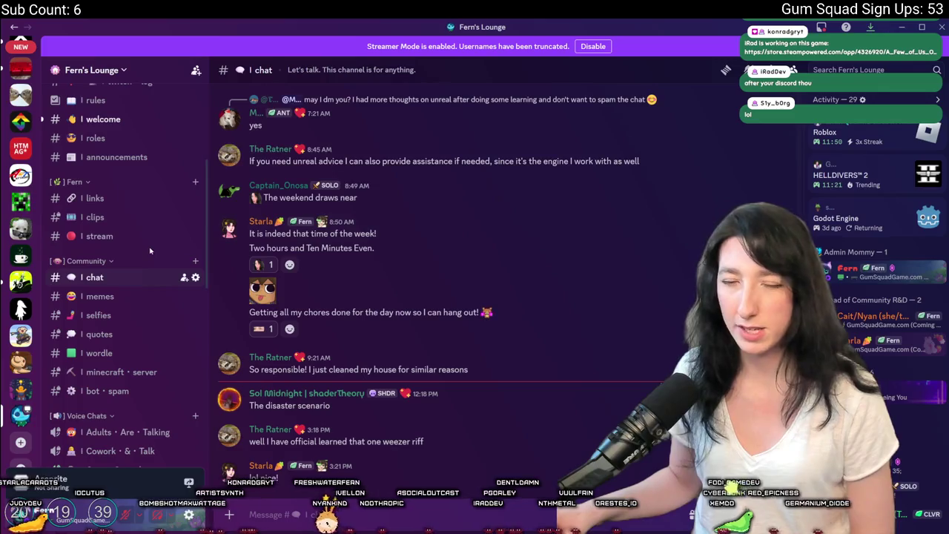
{"action": "scroll", "coordinate": [150, 253], "scroll_direction": "down", "scroll_amount": 6}
{"action": "mouse_move", "coordinate": [145, 233]}
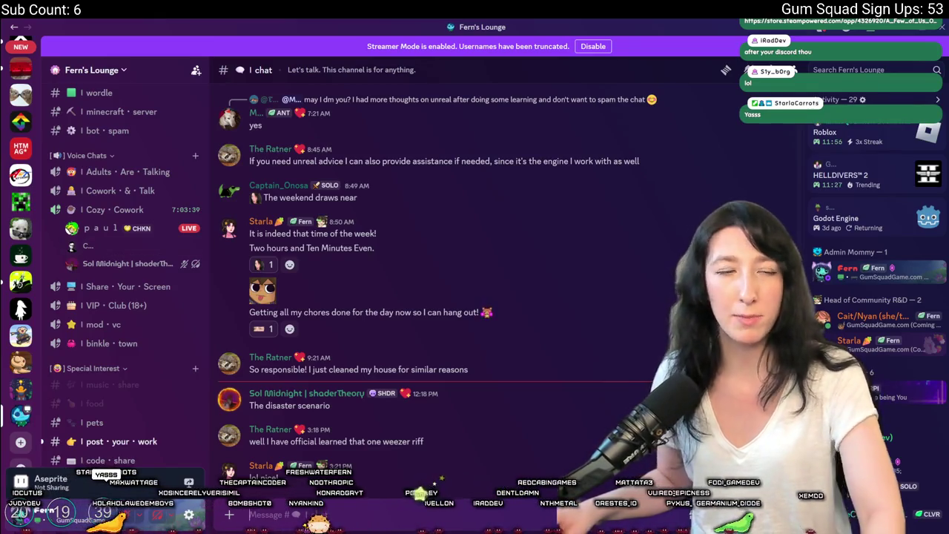
{"action": "scroll", "coordinate": [109, 210], "scroll_direction": "up", "scroll_amount": 5}
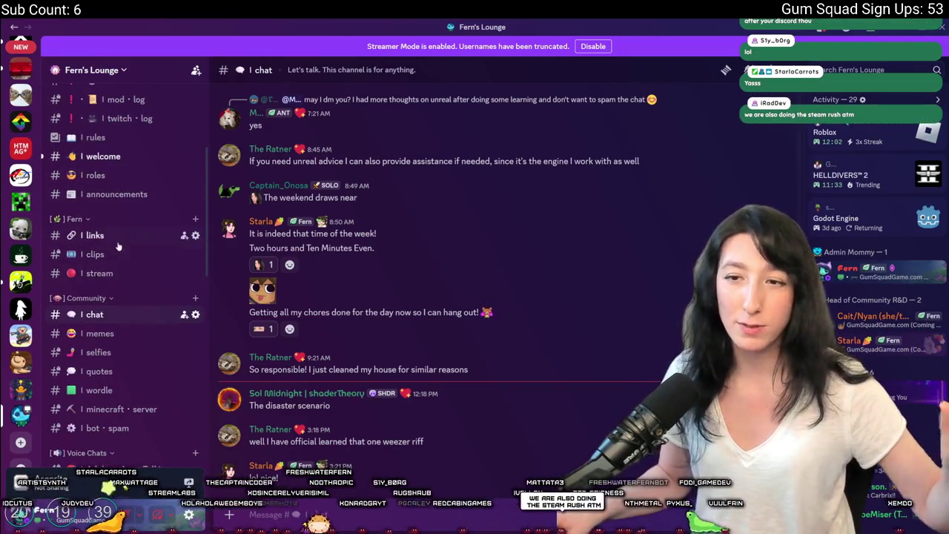
{"action": "scroll", "coordinate": [117, 249], "scroll_direction": "up", "scroll_amount": 3}
{"action": "scroll", "coordinate": [111, 296], "scroll_direction": "down", "scroll_amount": 5}
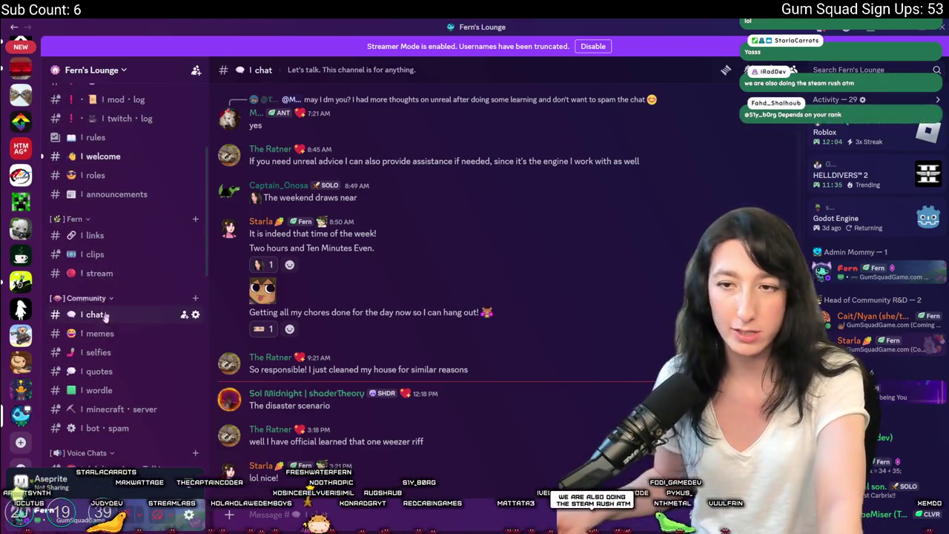
{"action": "scroll", "coordinate": [109, 304], "scroll_direction": "up", "scroll_amount": 4}
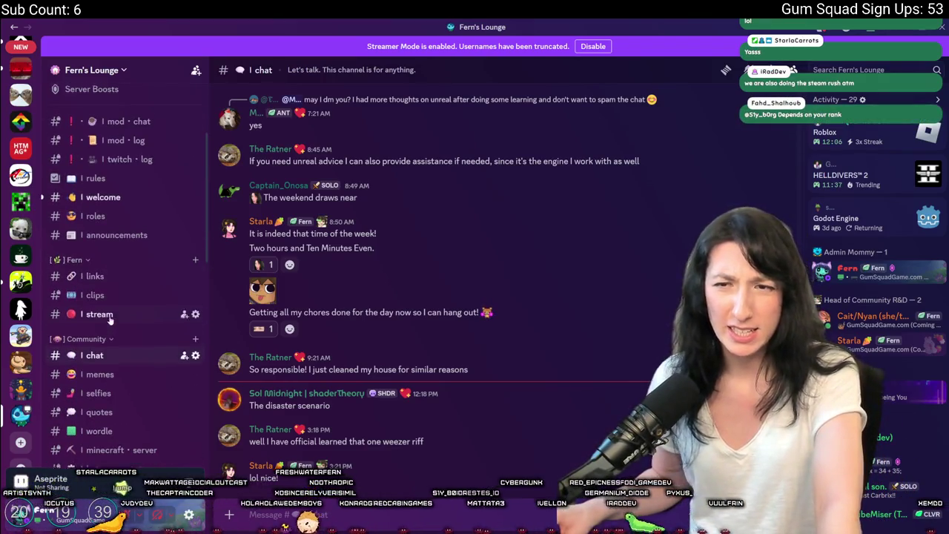
Visit #roles, return to #chat, then open #selfies
{"action": "left_click", "coordinate": [94, 249]}
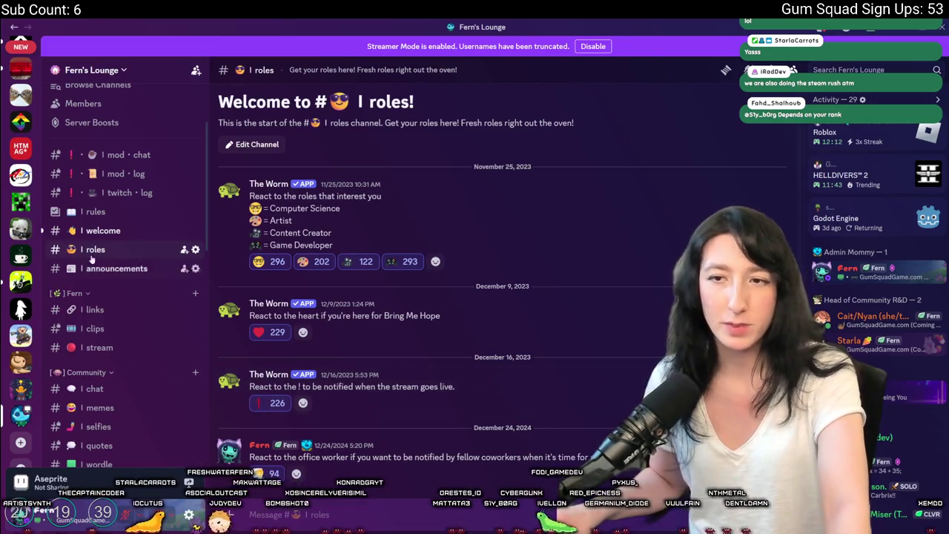
{"action": "left_click", "coordinate": [94, 389]}
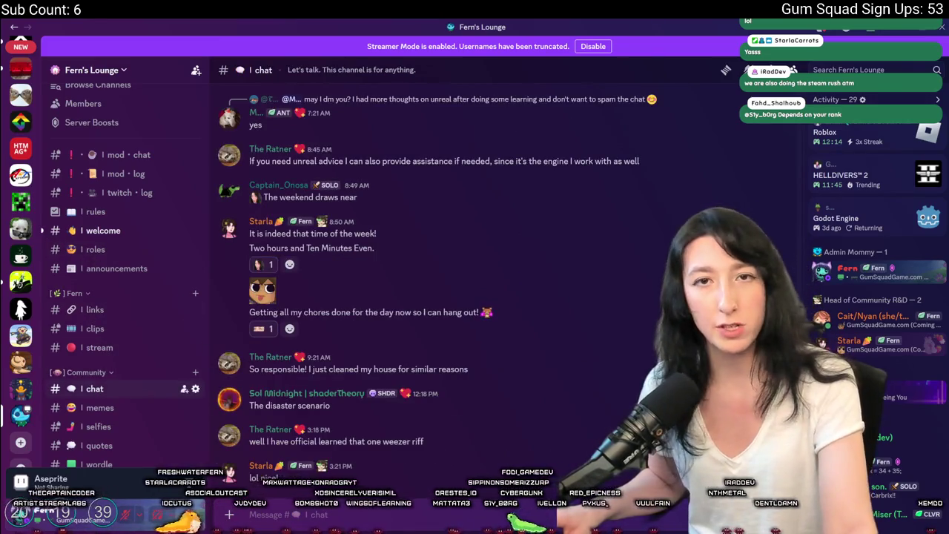
{"action": "scroll", "coordinate": [77, 295], "scroll_direction": "down", "scroll_amount": 5}
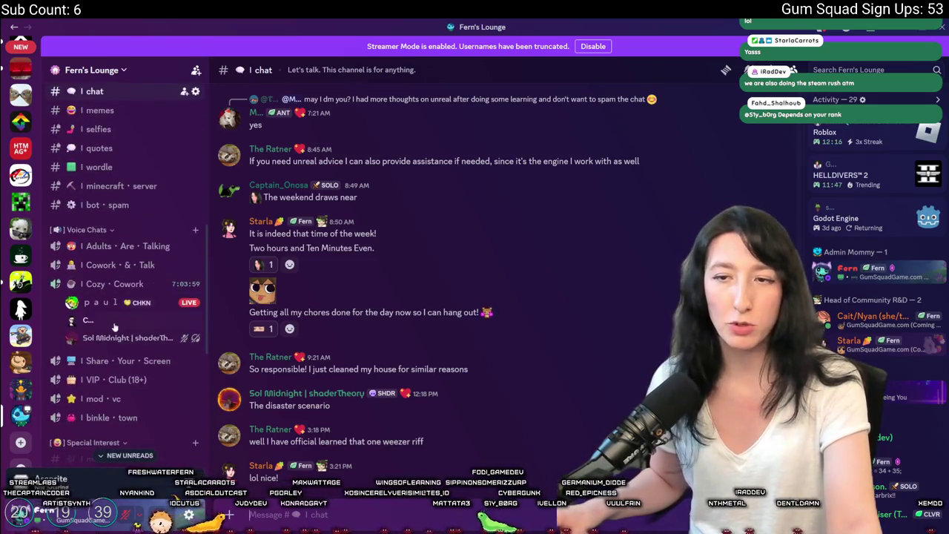
{"action": "scroll", "coordinate": [108, 371], "scroll_direction": "up", "scroll_amount": 2}
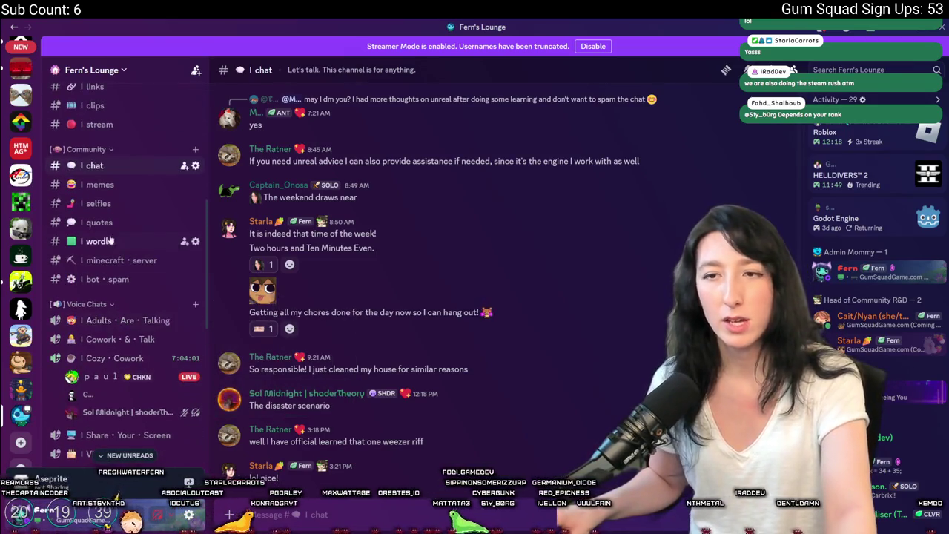
{"action": "left_click", "coordinate": [125, 211]}
{"action": "scroll", "coordinate": [124, 222], "scroll_direction": "down", "scroll_amount": 5}
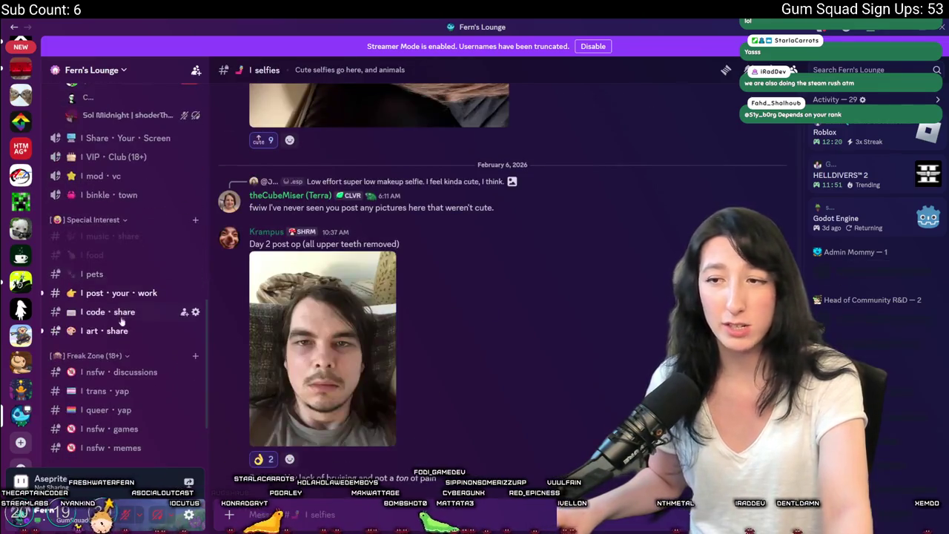
Scroll through #post-your-work, go back to #chat, then switch to the browser
{"action": "left_click", "coordinate": [128, 293]}
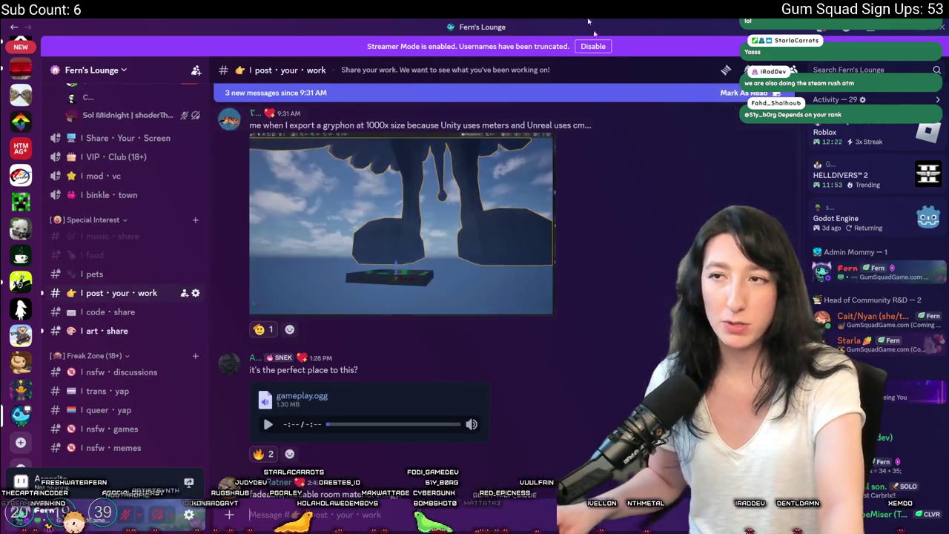
{"action": "scroll", "coordinate": [542, 229], "scroll_direction": "down", "scroll_amount": 10}
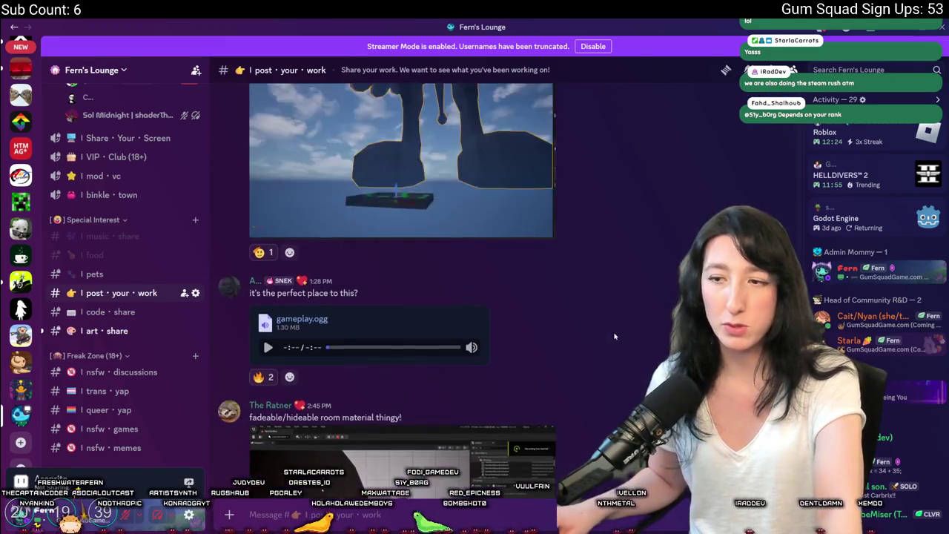
{"action": "scroll", "coordinate": [585, 369], "scroll_direction": "down", "scroll_amount": 5}
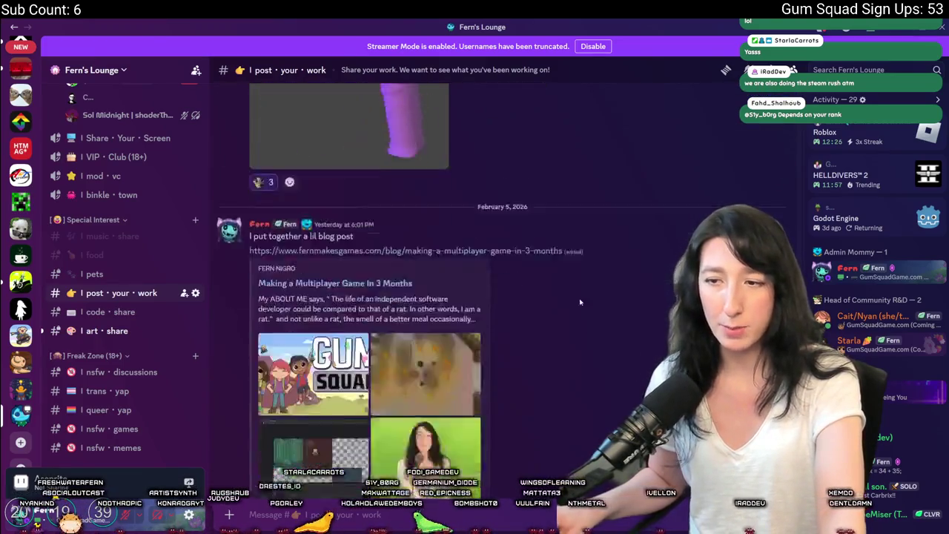
{"action": "scroll", "coordinate": [401, 297], "scroll_direction": "down", "scroll_amount": 5}
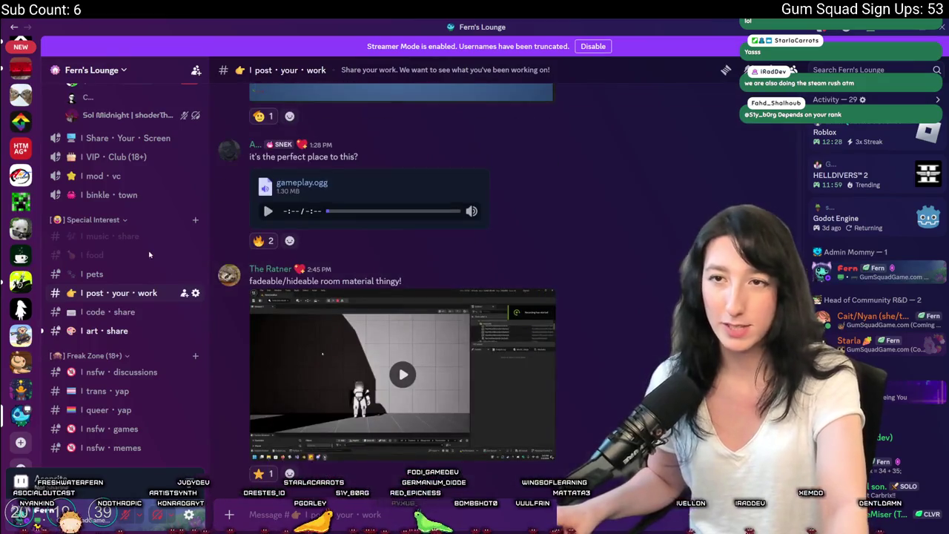
{"action": "scroll", "coordinate": [126, 252], "scroll_direction": "up", "scroll_amount": 10}
{"action": "left_click", "coordinate": [94, 240]}
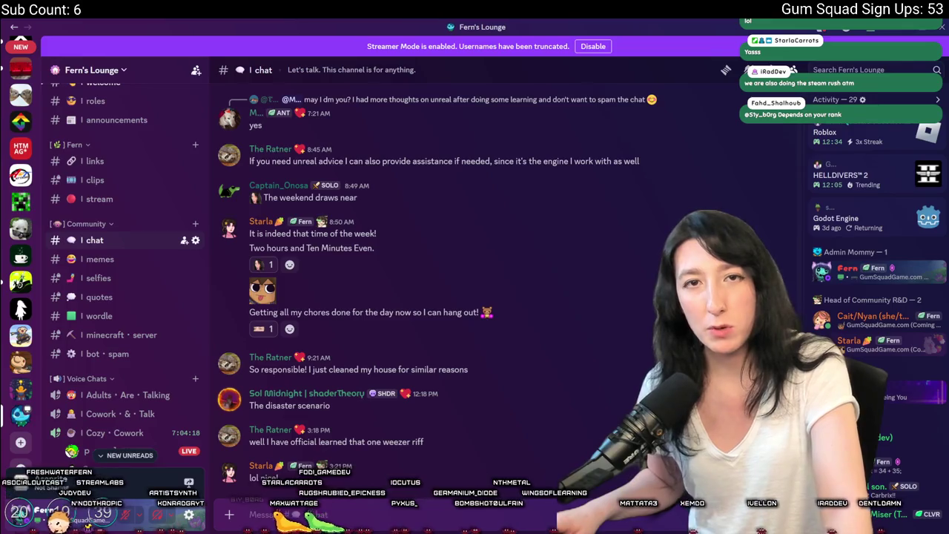
{"action": "key", "text": "alt+Tab"}
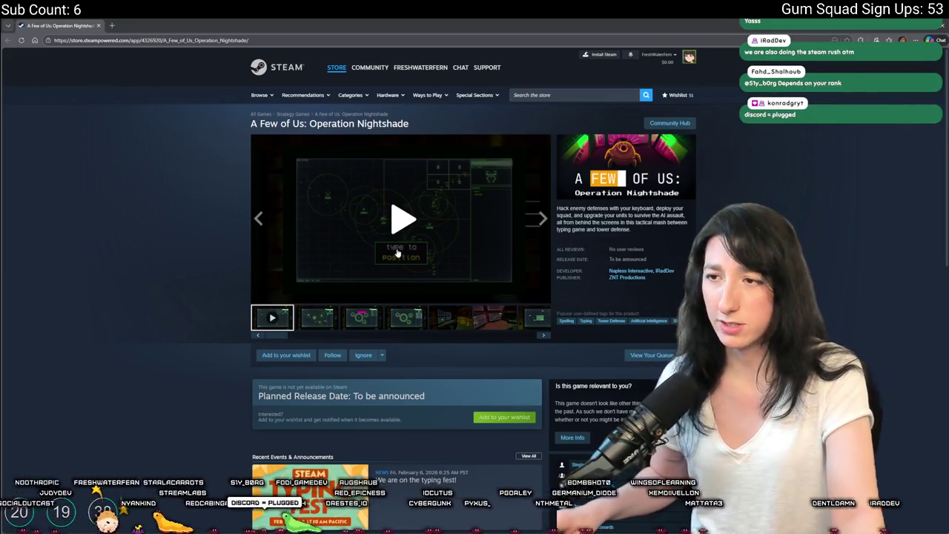
Watch the Operation Nightshade trailer full screen, then view its media gallery
{"action": "left_click", "coordinate": [271, 282]}
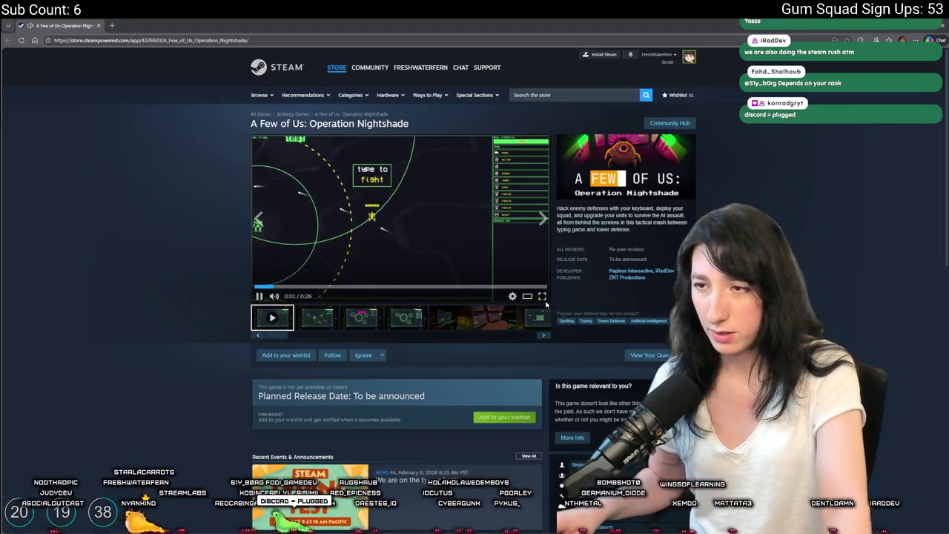
{"action": "left_click", "coordinate": [545, 297]}
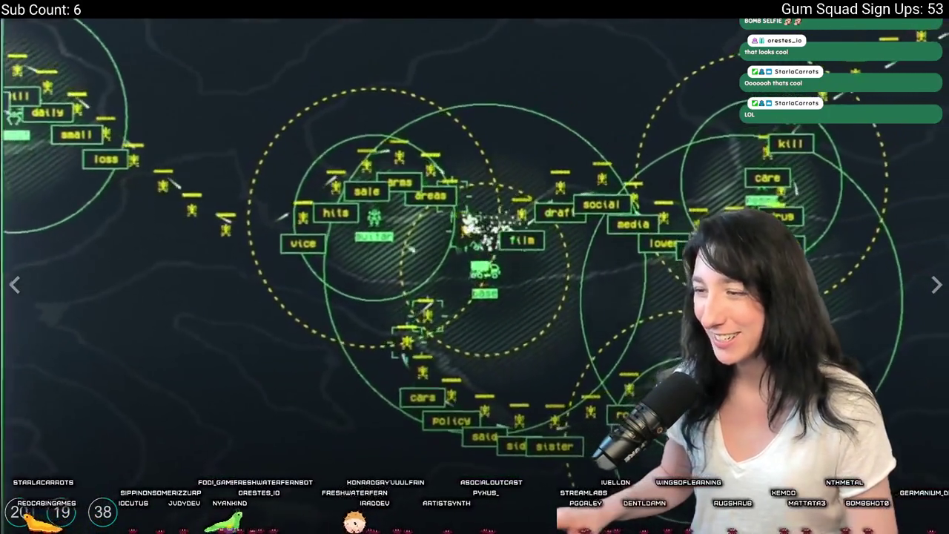
{"action": "key", "text": "Escape"}
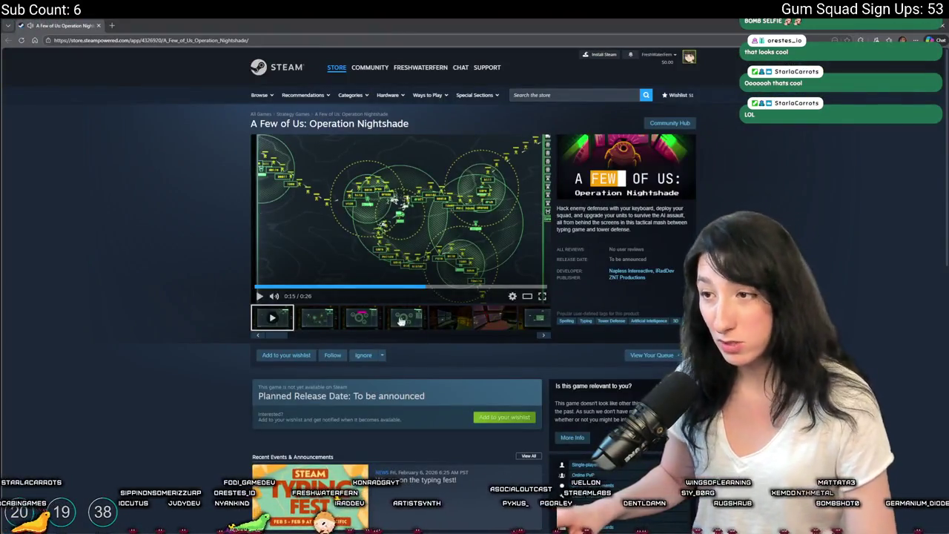
{"action": "left_click", "coordinate": [338, 325]}
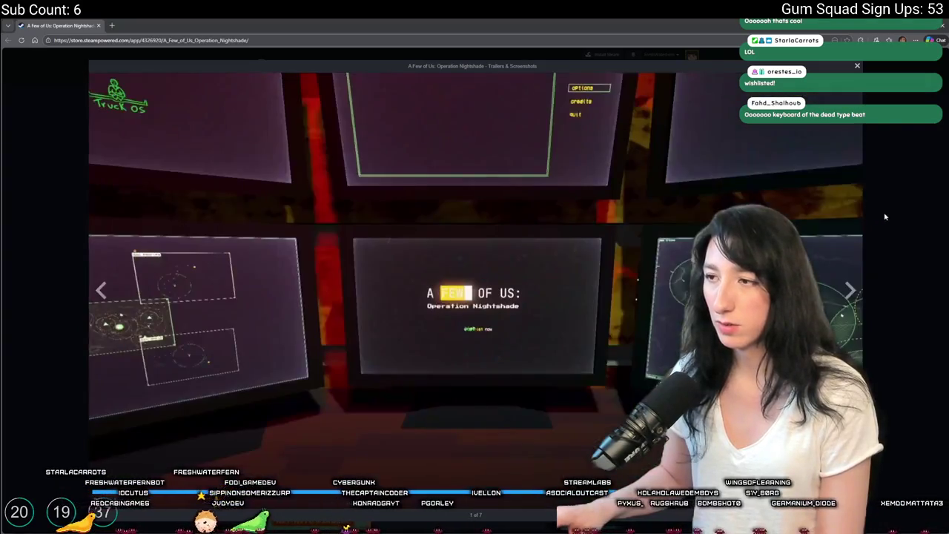
{"action": "key", "text": "Escape"}
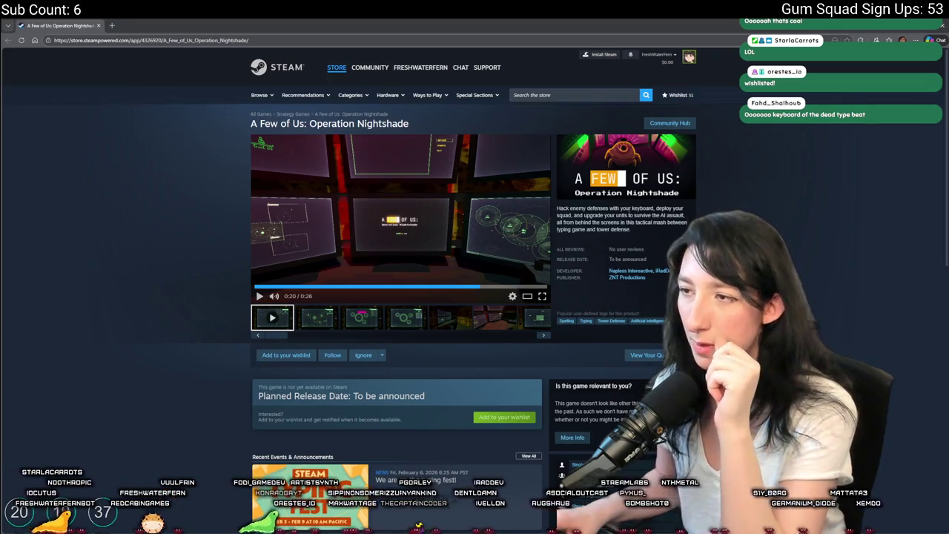
Add A Few of Us: Operation Nightshade to the wishlist, bringing the count to 52
{"action": "scroll", "coordinate": [624, 215], "scroll_direction": "down", "scroll_amount": 4}
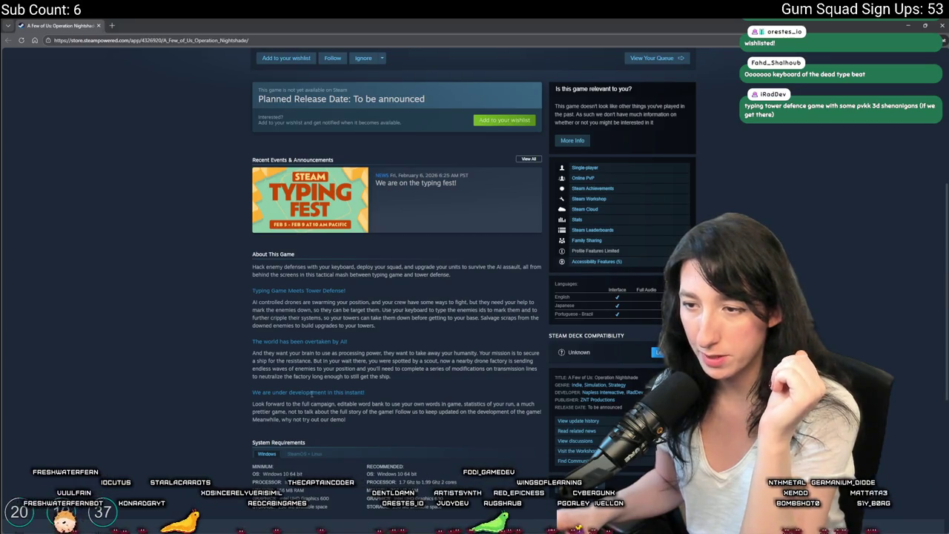
{"action": "scroll", "coordinate": [438, 419], "scroll_direction": "down", "scroll_amount": 4}
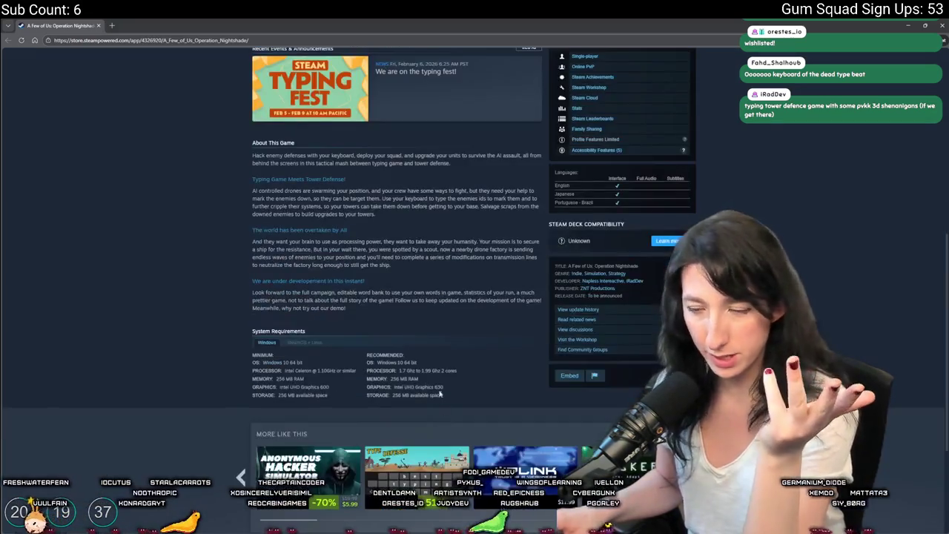
{"action": "scroll", "coordinate": [402, 451], "scroll_direction": "up", "scroll_amount": 3}
{"action": "scroll", "coordinate": [402, 450], "scroll_direction": "up", "scroll_amount": 5}
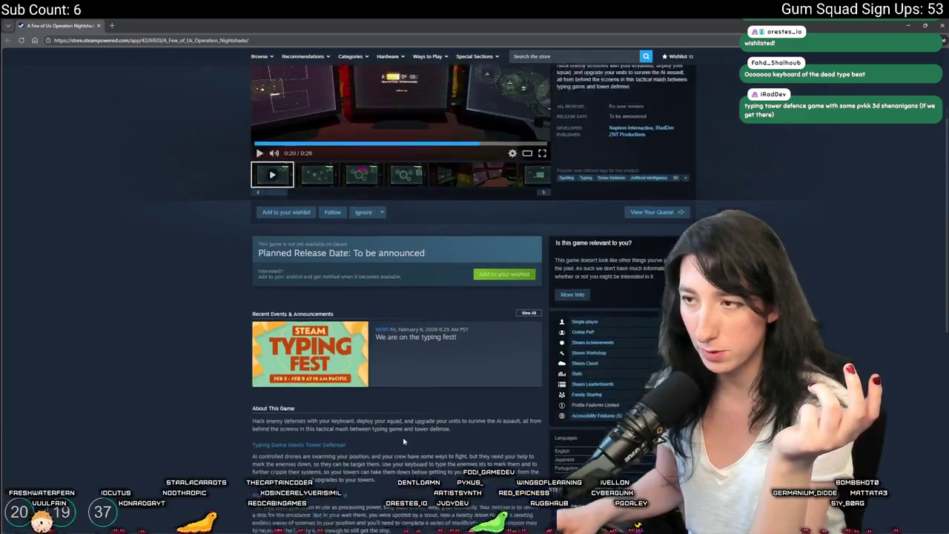
{"action": "left_click", "coordinate": [282, 354]}
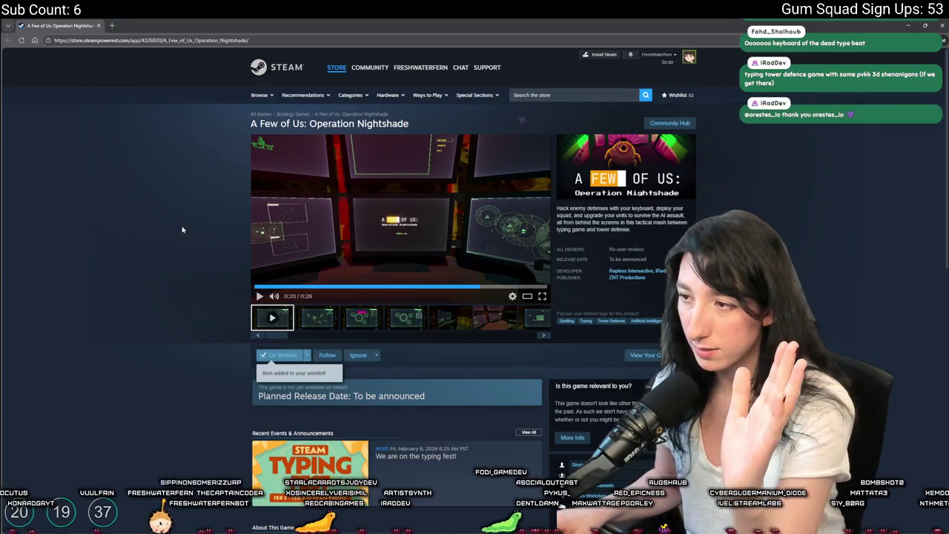
{"action": "left_click", "coordinate": [617, 270]}
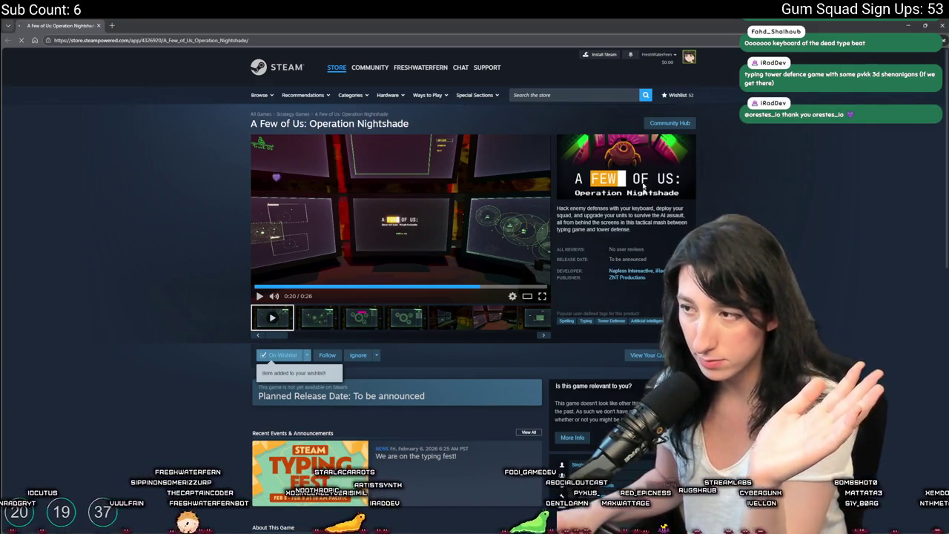
Check the ZNT Productions publisher and iRadDev curator pages, returning to the game's store page each time
{"action": "scroll", "coordinate": [91, 301], "scroll_direction": "down", "scroll_amount": 3}
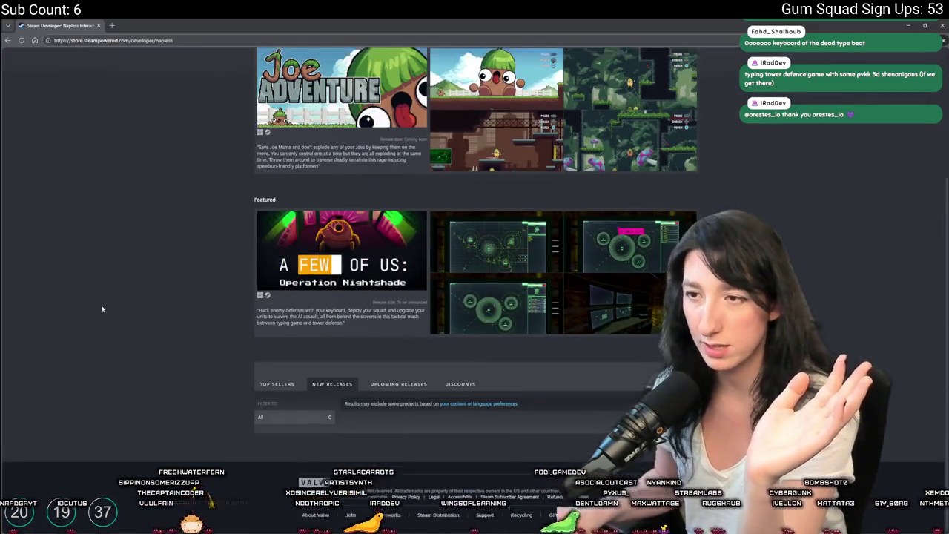
{"action": "scroll", "coordinate": [102, 309], "scroll_direction": "up", "scroll_amount": 3}
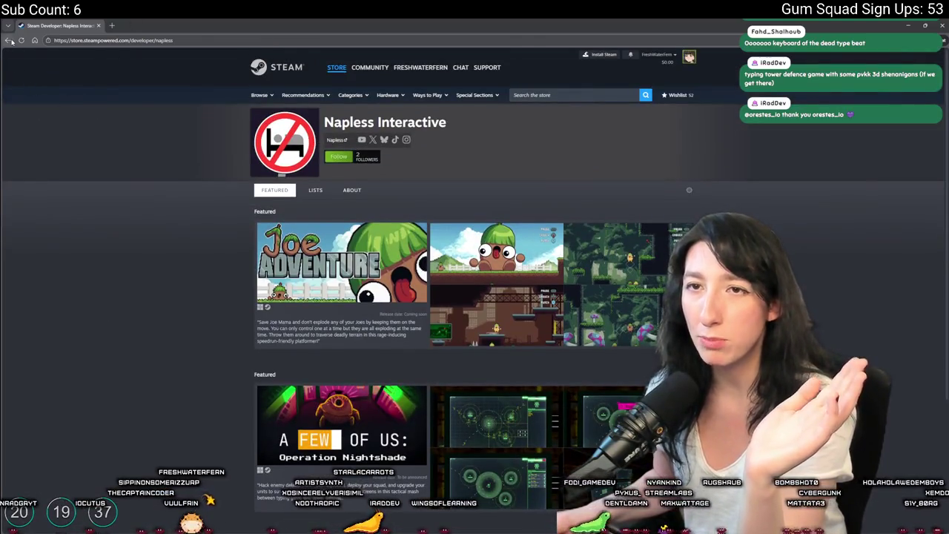
{"action": "left_click", "coordinate": [8, 41]}
{"action": "left_click", "coordinate": [626, 280]}
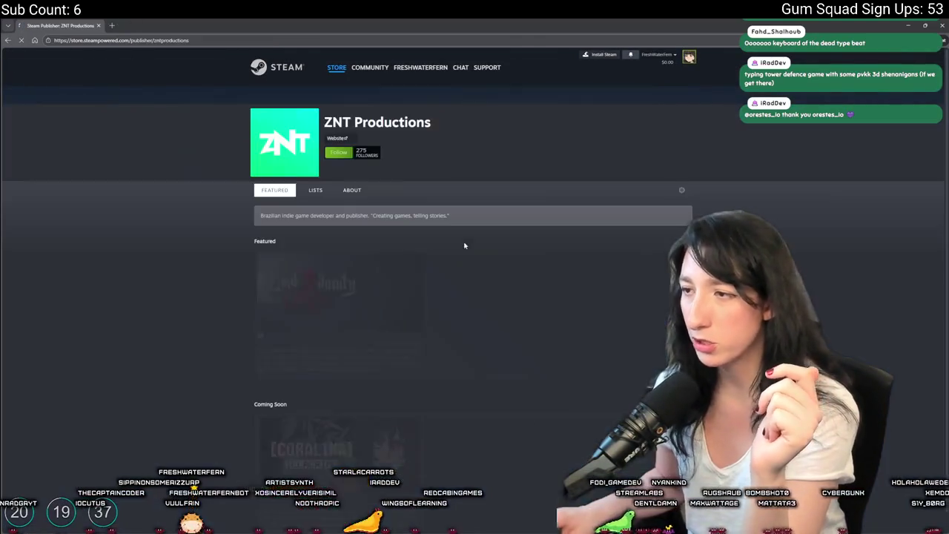
{"action": "scroll", "coordinate": [146, 281], "scroll_direction": "down", "scroll_amount": 10}
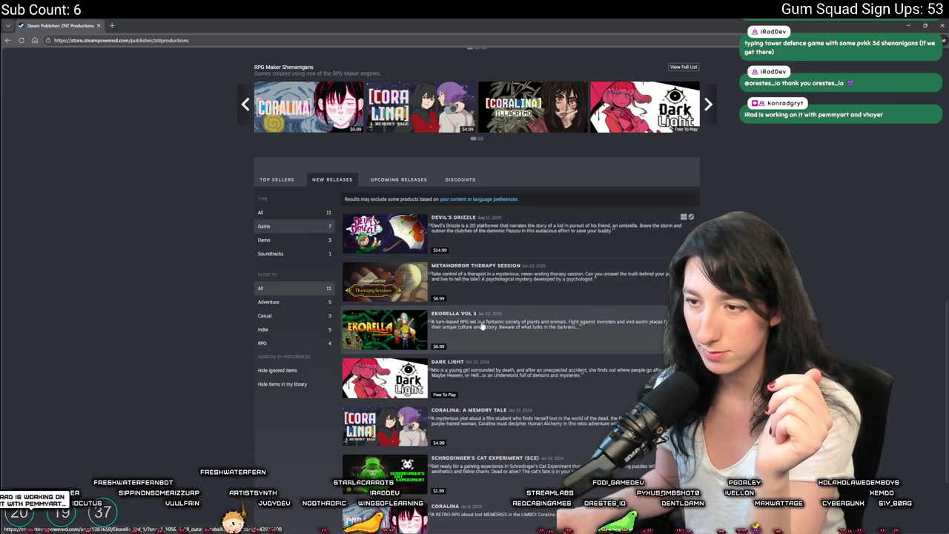
{"action": "scroll", "coordinate": [483, 322], "scroll_direction": "down", "scroll_amount": 3}
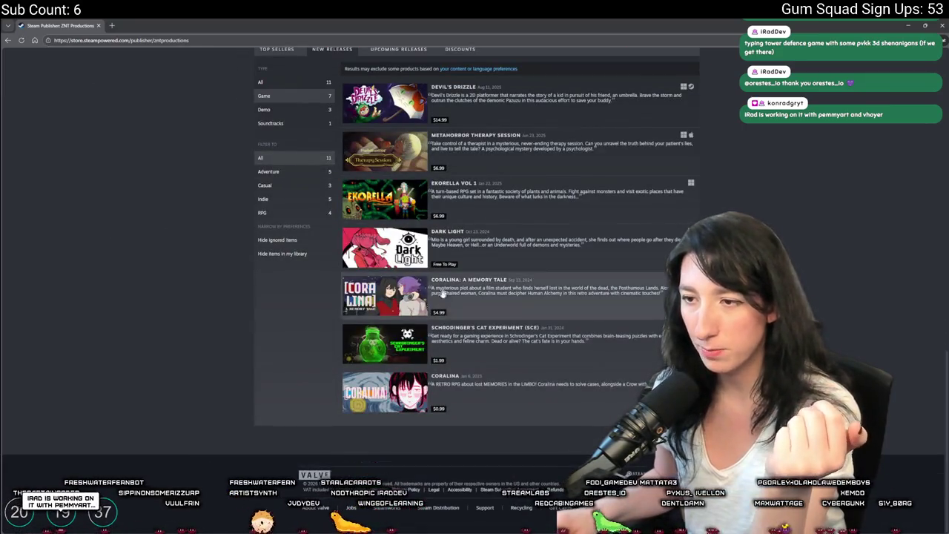
{"action": "left_click", "coordinate": [8, 40]}
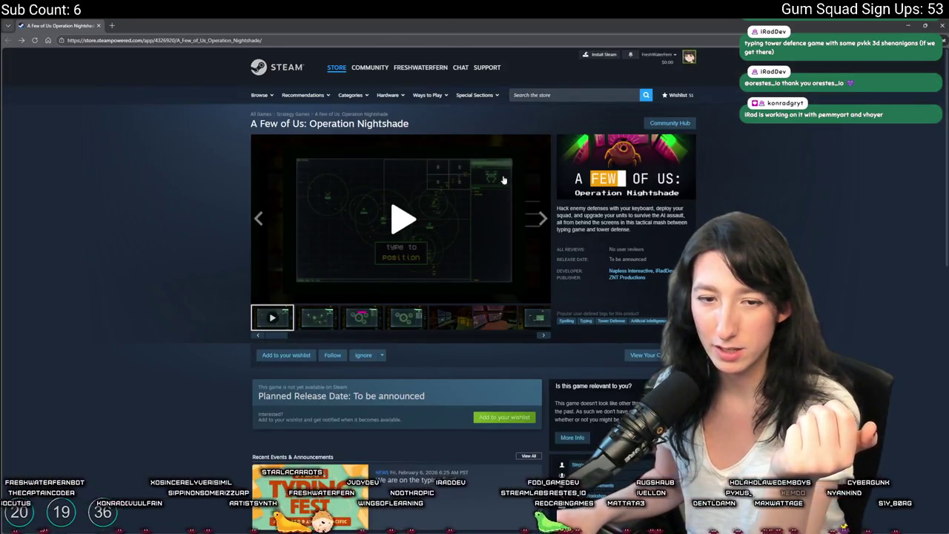
{"action": "left_click", "coordinate": [664, 271]}
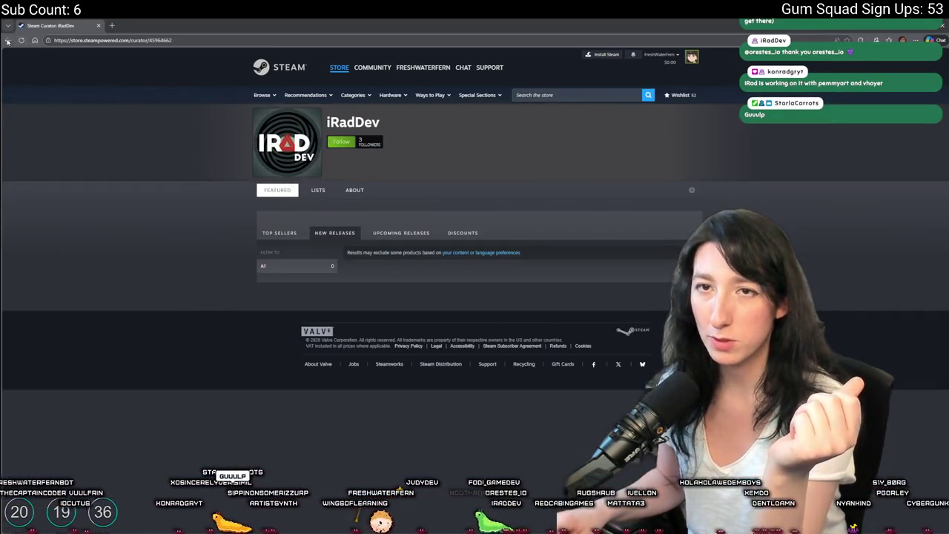
{"action": "left_click", "coordinate": [7, 41]}
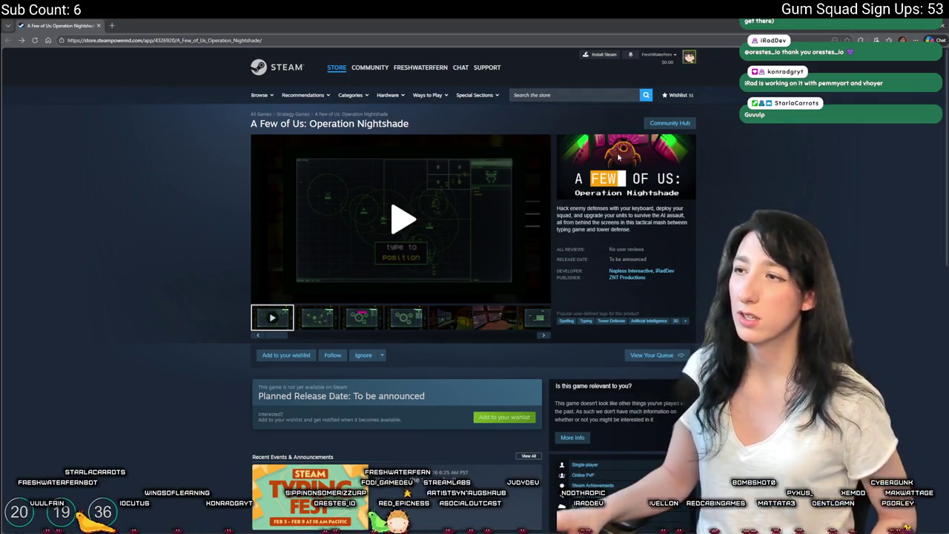
Open and dismiss the Steam store search suggestions several times, scrolling the game page
{"action": "left_click", "coordinate": [617, 96]}
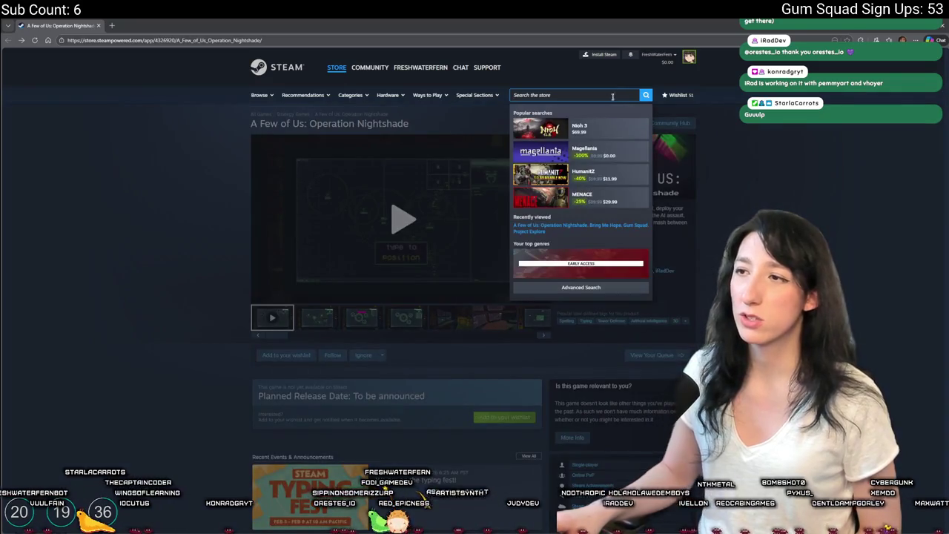
{"action": "left_click", "coordinate": [738, 126]}
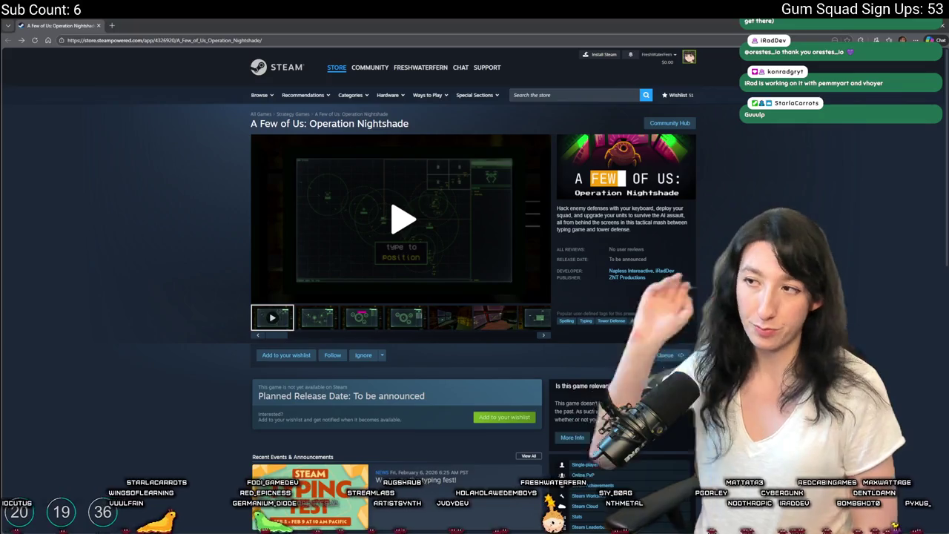
{"action": "mouse_move", "coordinate": [519, 159]}
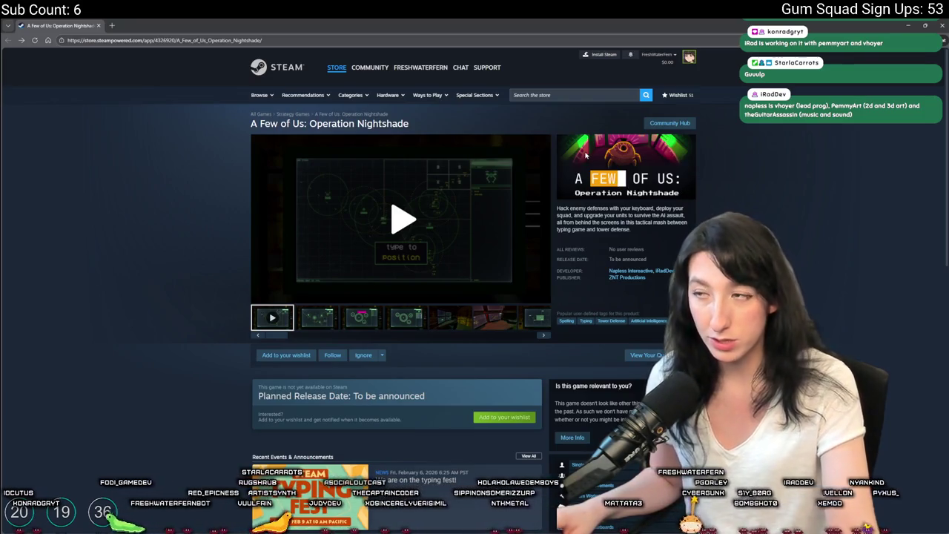
{"action": "left_click", "coordinate": [599, 97]}
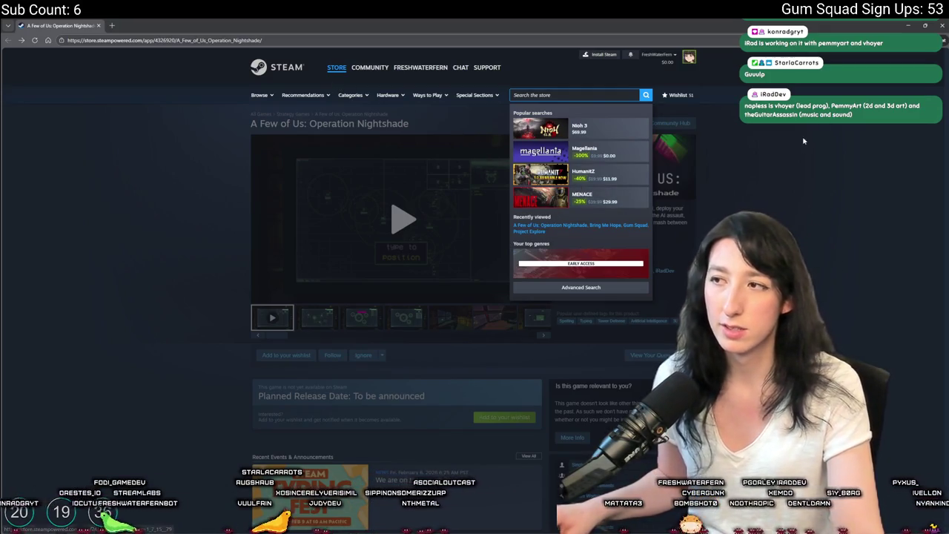
{"action": "left_click", "coordinate": [686, 143]}
{"action": "left_click", "coordinate": [578, 95]}
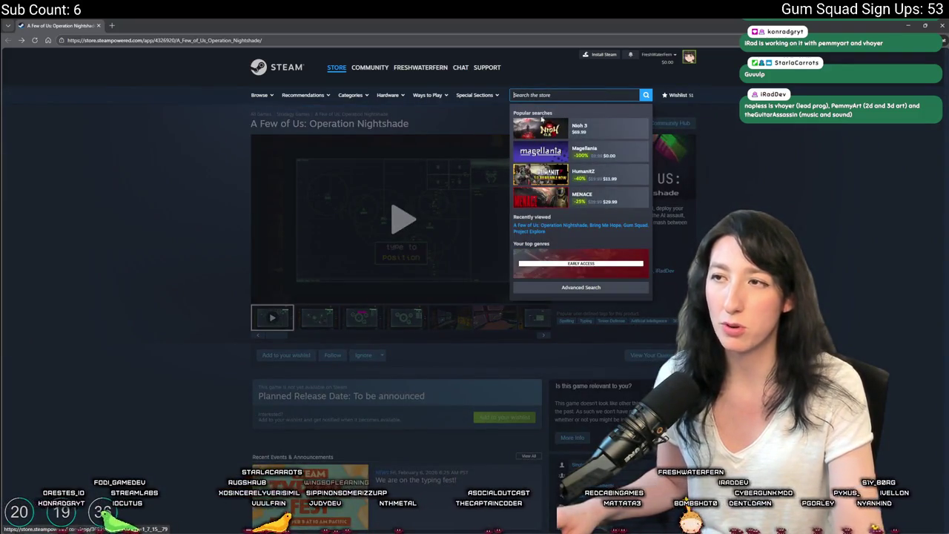
{"action": "left_click", "coordinate": [560, 131]}
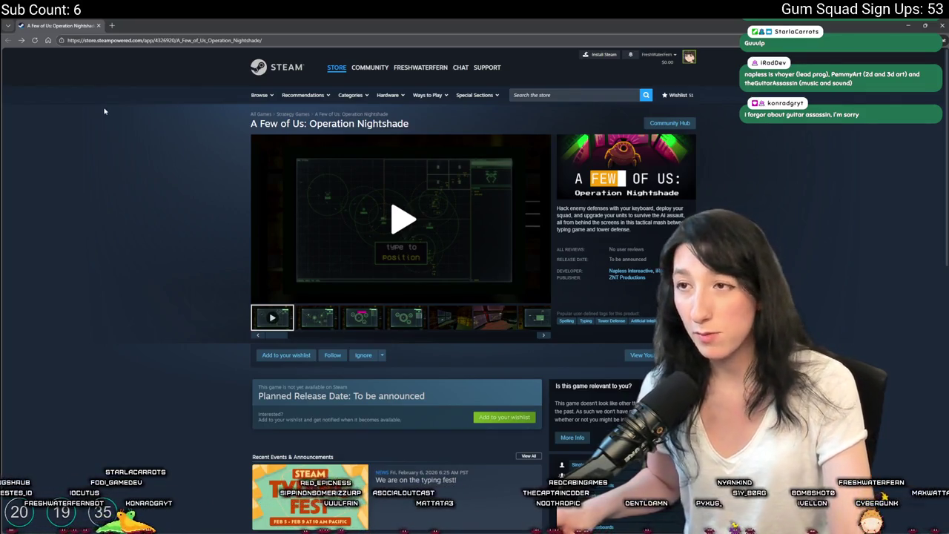
{"action": "scroll", "coordinate": [123, 248], "scroll_direction": "down", "scroll_amount": 5}
{"action": "scroll", "coordinate": [148, 233], "scroll_direction": "up", "scroll_amount": 3}
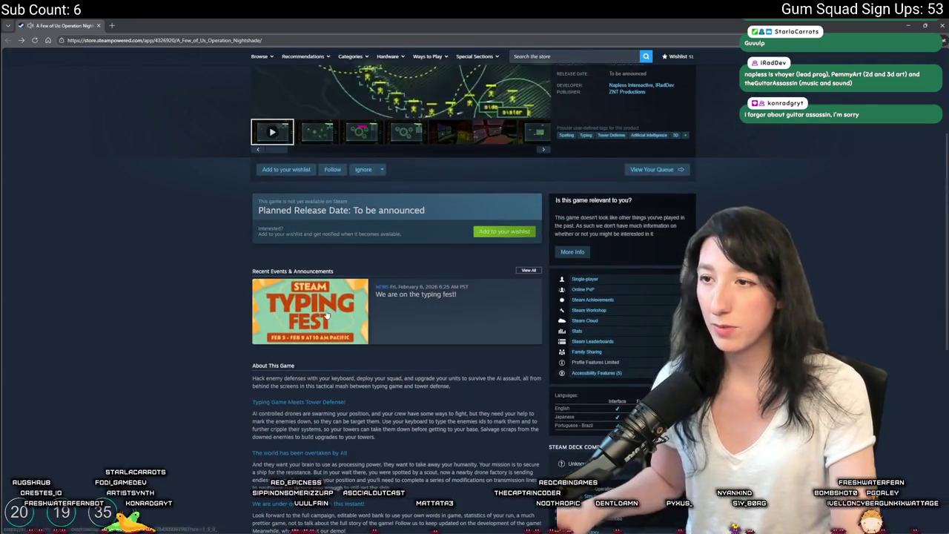
{"action": "scroll", "coordinate": [326, 315], "scroll_direction": "up", "scroll_amount": 2}
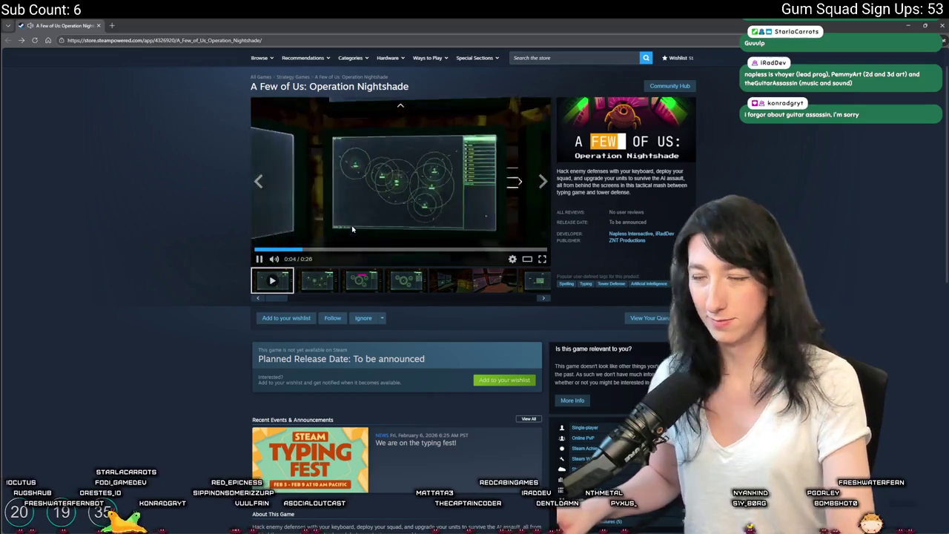
Pause the trailer, wishlist A Few of Us: Operation Nightshade, reload the page, then switch to Discord
{"action": "left_click", "coordinate": [353, 229]}
{"action": "scroll", "coordinate": [353, 222], "scroll_direction": "up", "scroll_amount": 1}
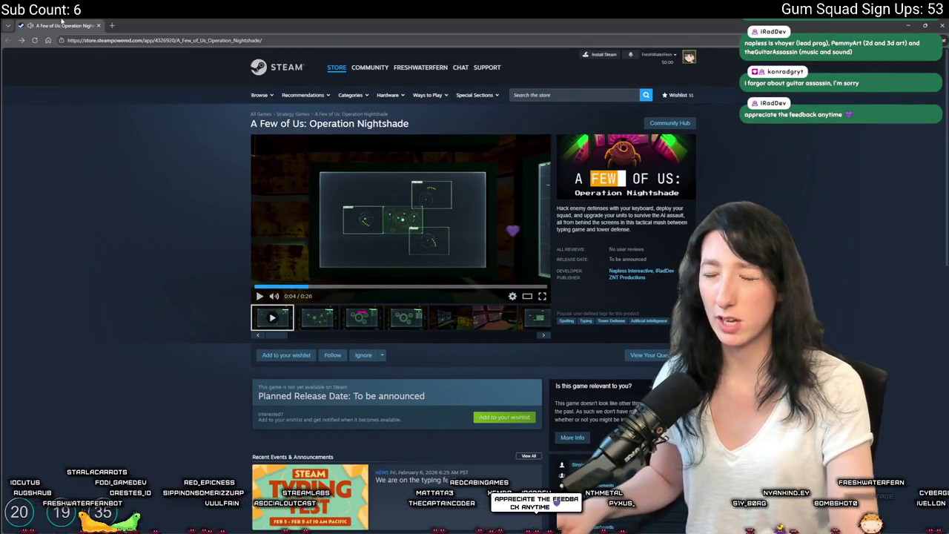
{"action": "left_click", "coordinate": [286, 354]}
{"action": "right_click", "coordinate": [185, 230]}
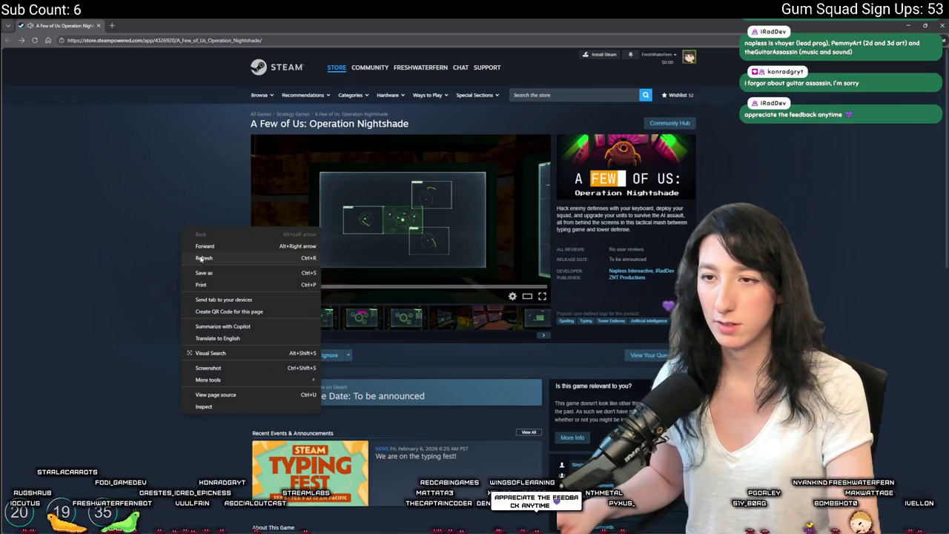
{"action": "left_click", "coordinate": [201, 258]}
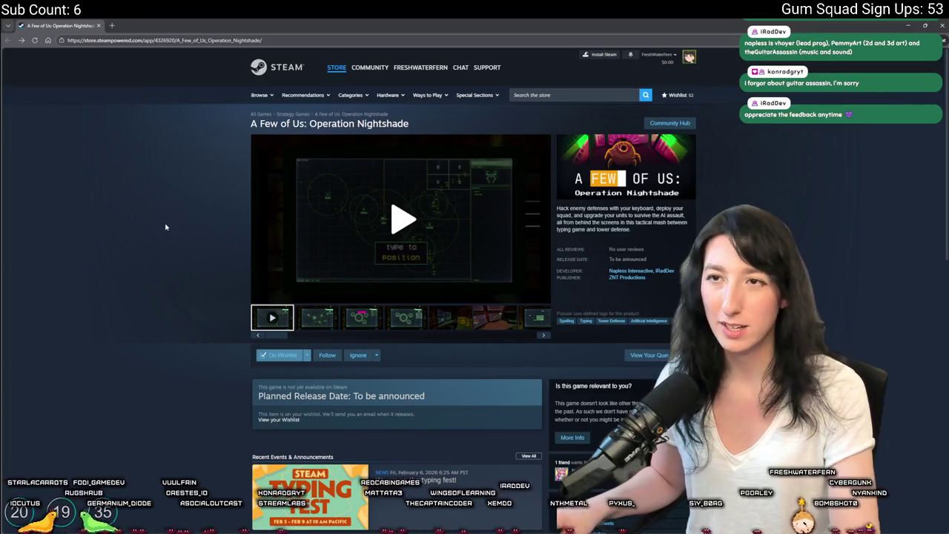
{"action": "key", "text": "alt+Tab"}
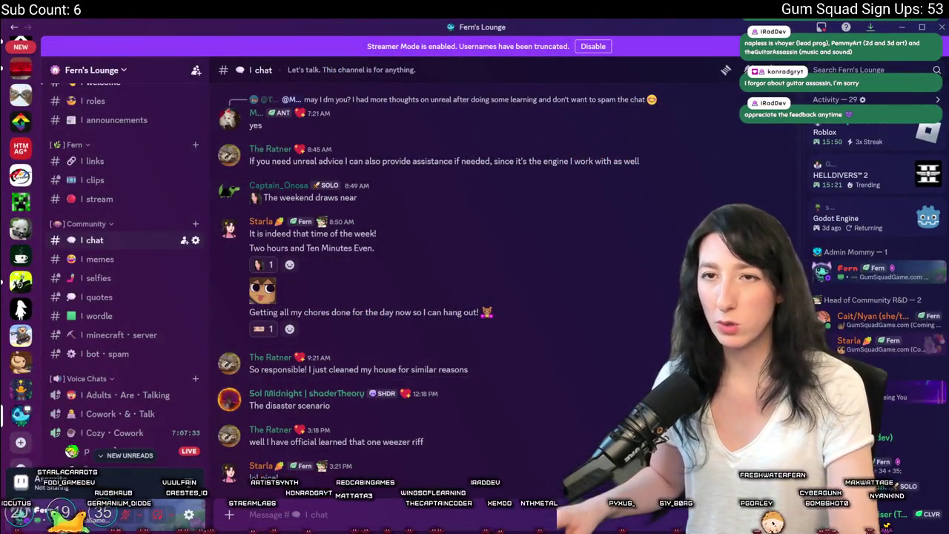
Switch from the Fern's Lounge Discord chat to the Aseprite sprite of green timing dots
{"action": "key", "text": "alt+Tab"}
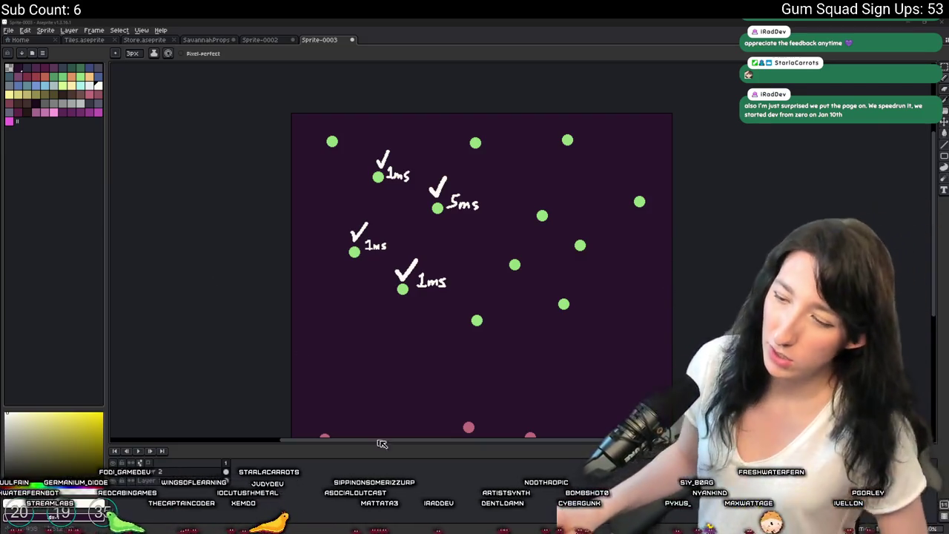
Scroll up through the obj_enemy code and show the Workspace 1 object windows
{"action": "key", "text": "alt+Tab"}
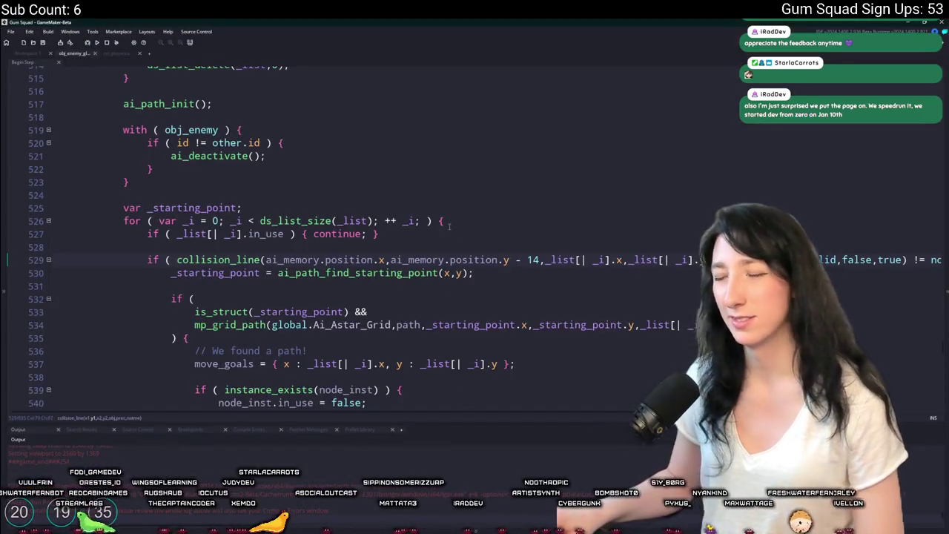
{"action": "scroll", "coordinate": [474, 241], "scroll_direction": "up", "scroll_amount": 9}
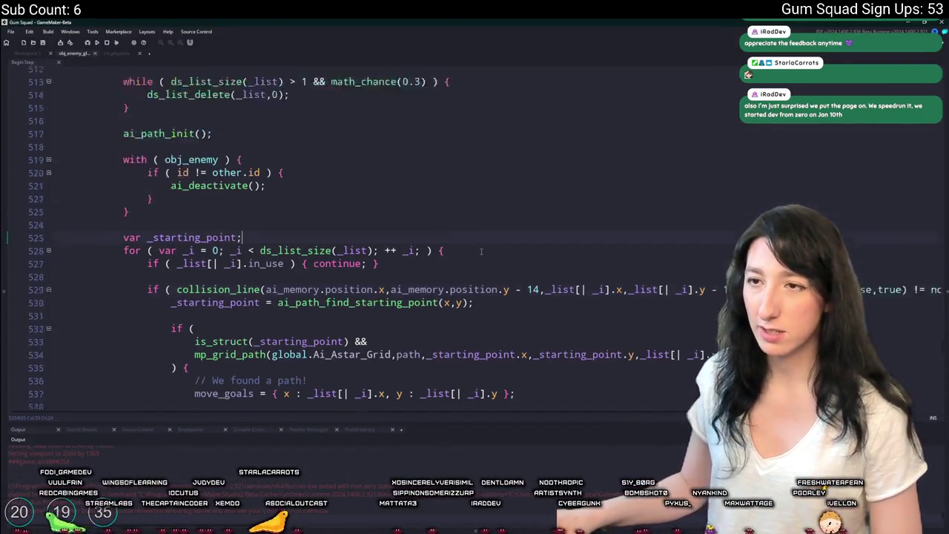
{"action": "scroll", "coordinate": [152, 86], "scroll_direction": "up", "scroll_amount": 7}
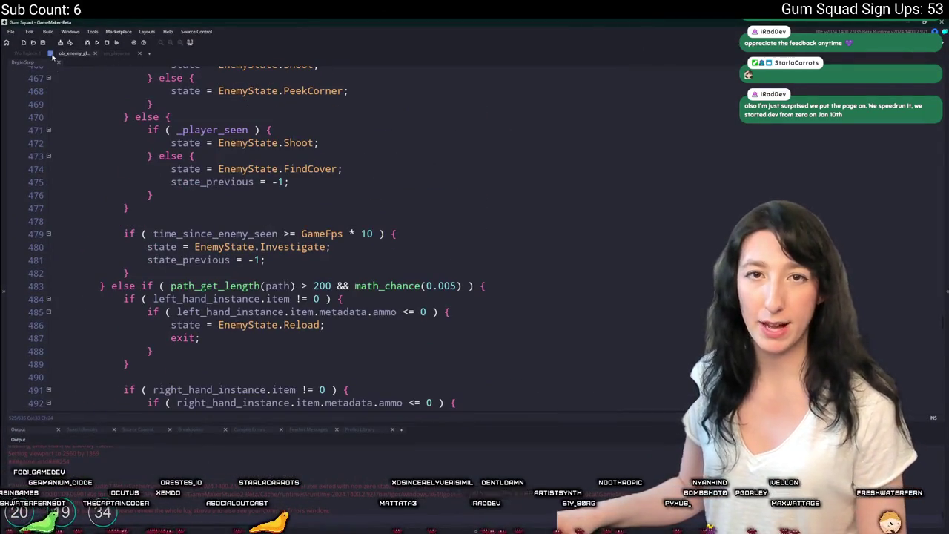
{"action": "left_click", "coordinate": [28, 53]}
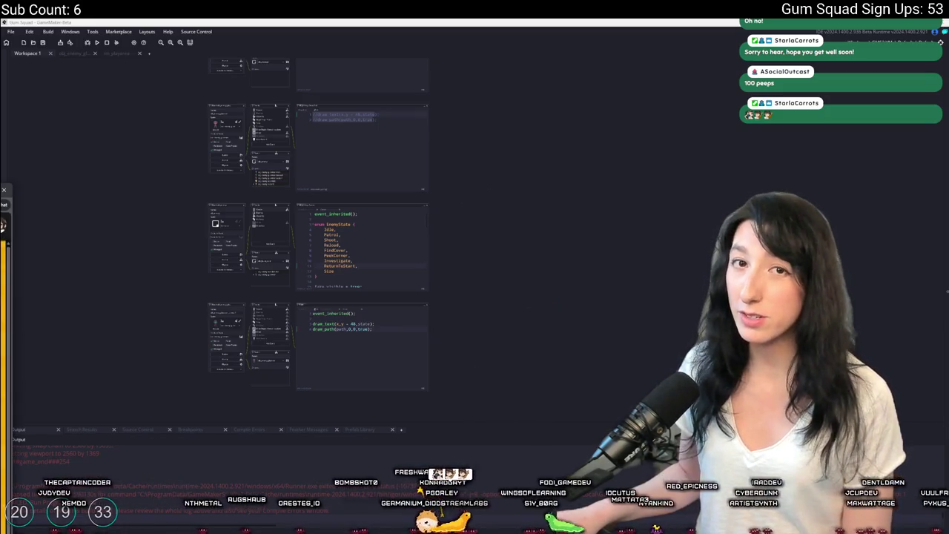
Open DeveloperEzra's Twitch About page and follow its link to their YouTube channel
{"action": "key", "text": "alt+Tab"}
{"action": "left_click", "coordinate": [209, 408]}
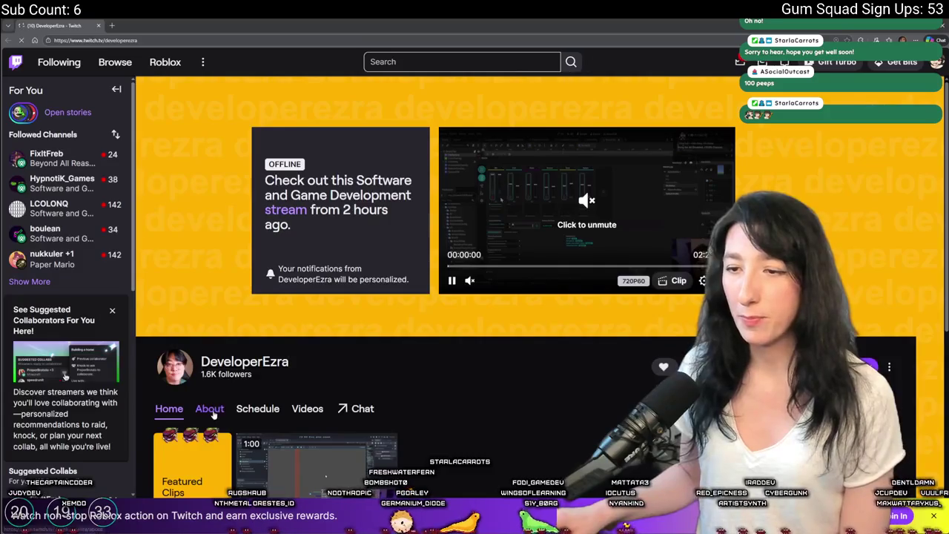
{"action": "scroll", "coordinate": [322, 175], "scroll_direction": "down", "scroll_amount": 3}
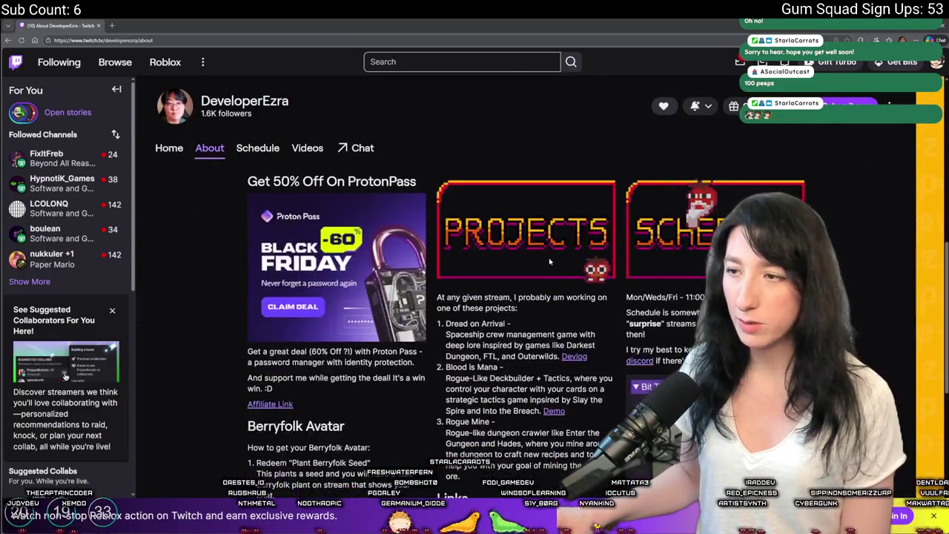
{"action": "left_click", "coordinate": [450, 346]}
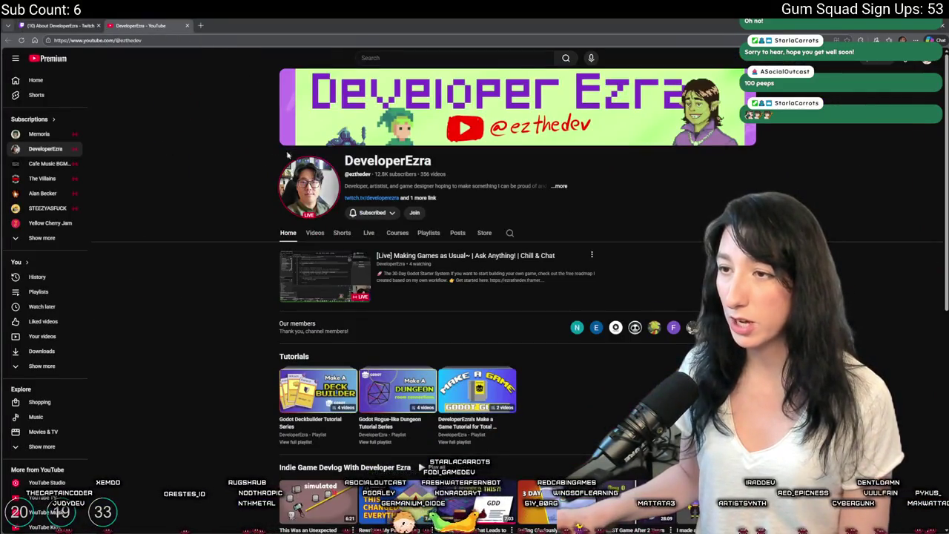
{"action": "left_click", "coordinate": [315, 234]}
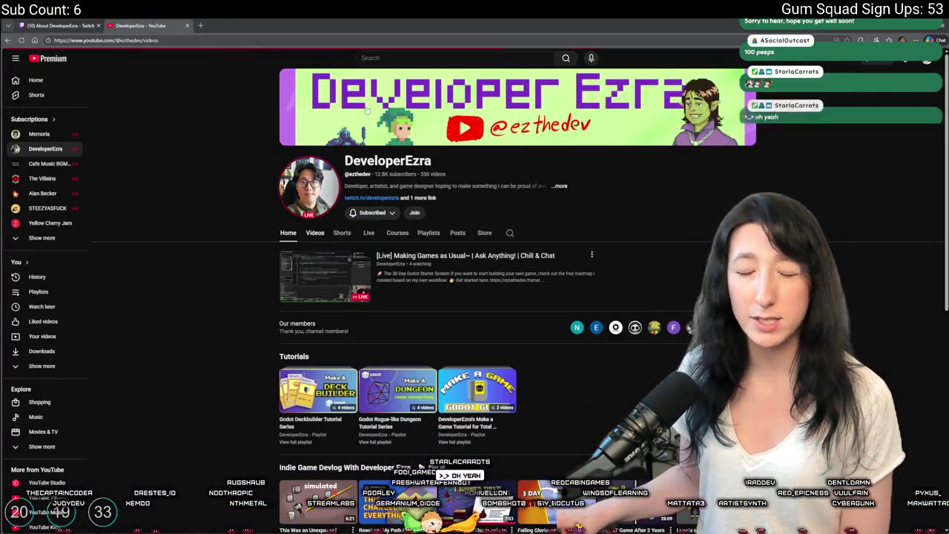
{"action": "scroll", "coordinate": [290, 245], "scroll_direction": "down", "scroll_amount": 2}
{"action": "mouse_move", "coordinate": [357, 200]}
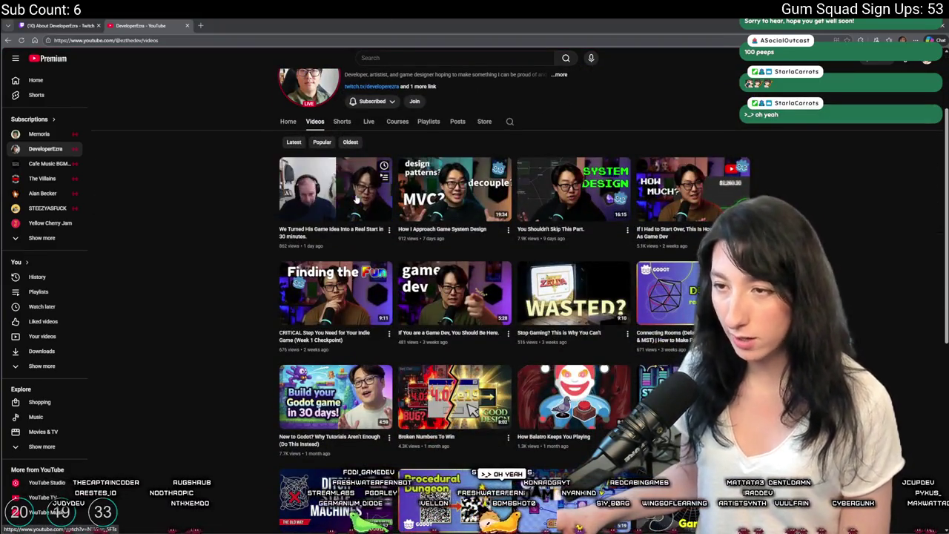
{"action": "left_click", "coordinate": [357, 199]}
{"action": "left_click", "coordinate": [85, 447]}
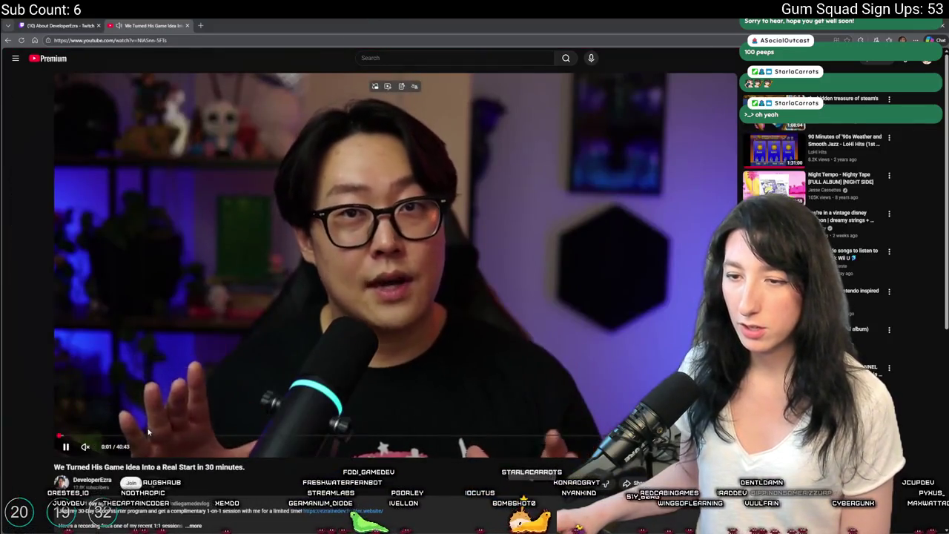
{"action": "left_click", "coordinate": [361, 404]}
{"action": "left_click", "coordinate": [377, 429]}
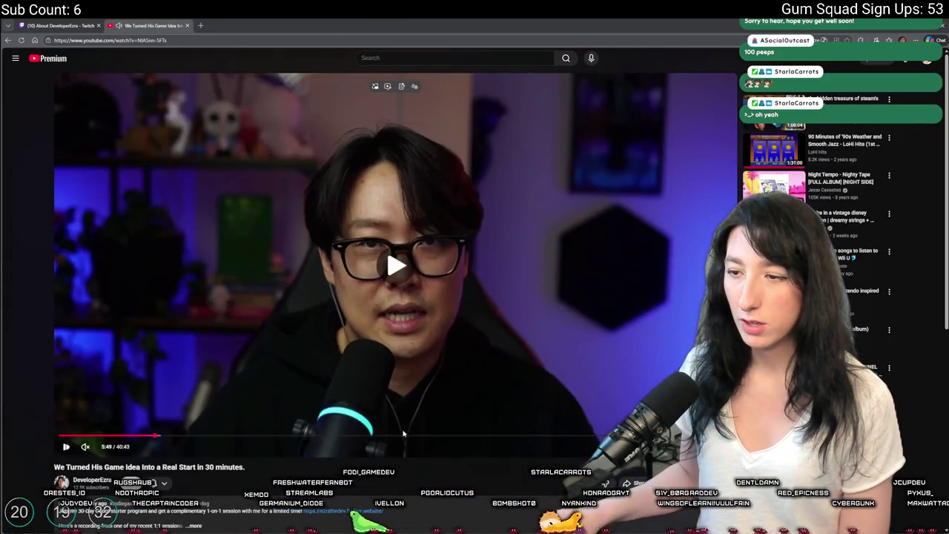
{"action": "left_click", "coordinate": [423, 436]}
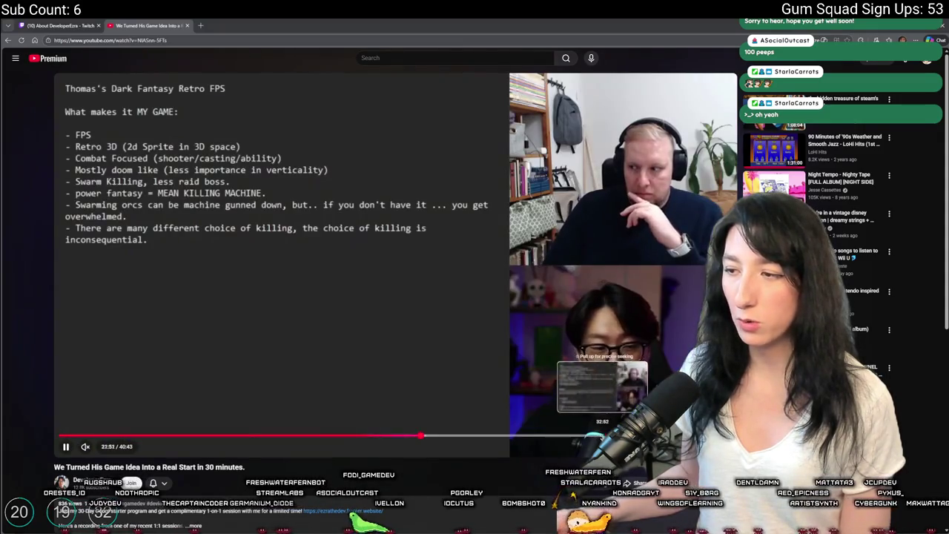
{"action": "left_click", "coordinate": [9, 40]}
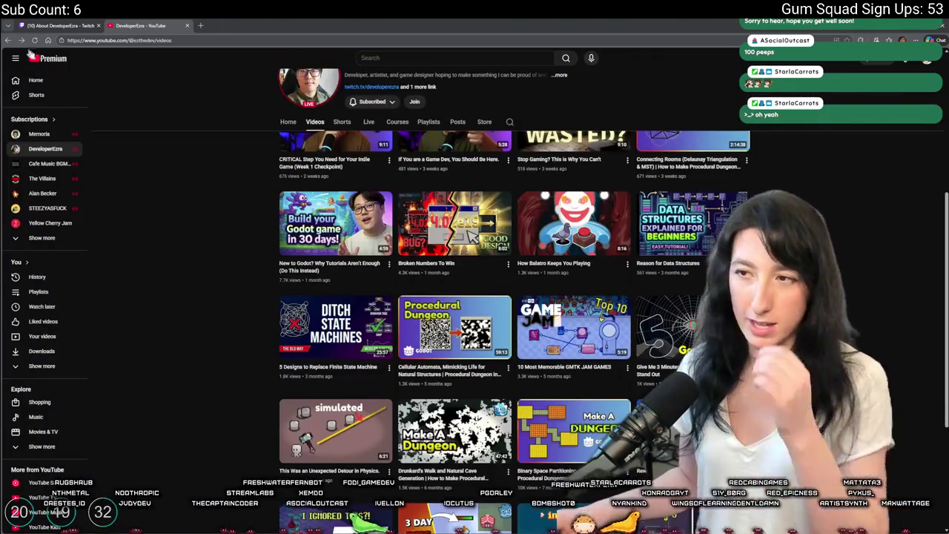
{"action": "scroll", "coordinate": [334, 222], "scroll_direction": "up", "scroll_amount": 1}
{"action": "scroll", "coordinate": [489, 239], "scroll_direction": "up", "scroll_amount": 1}
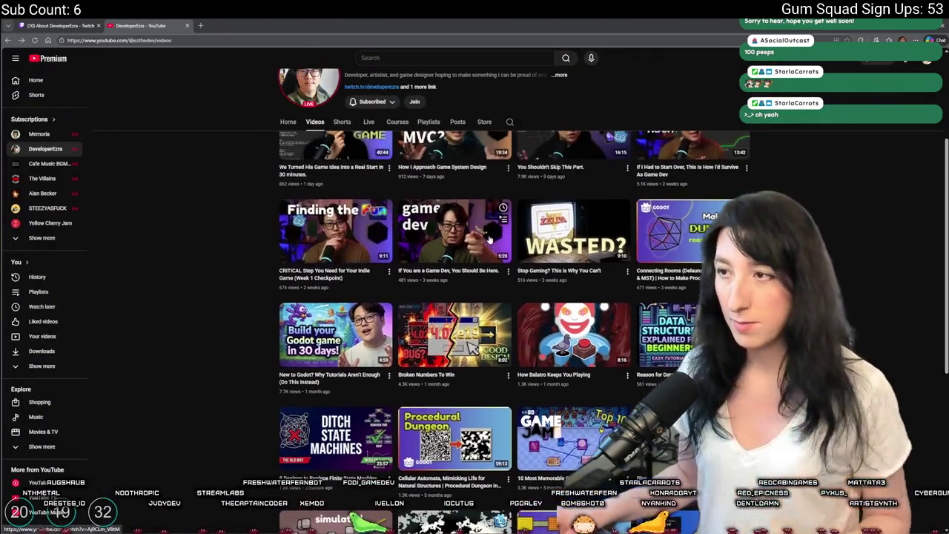
{"action": "scroll", "coordinate": [489, 238], "scroll_direction": "up", "scroll_amount": 2}
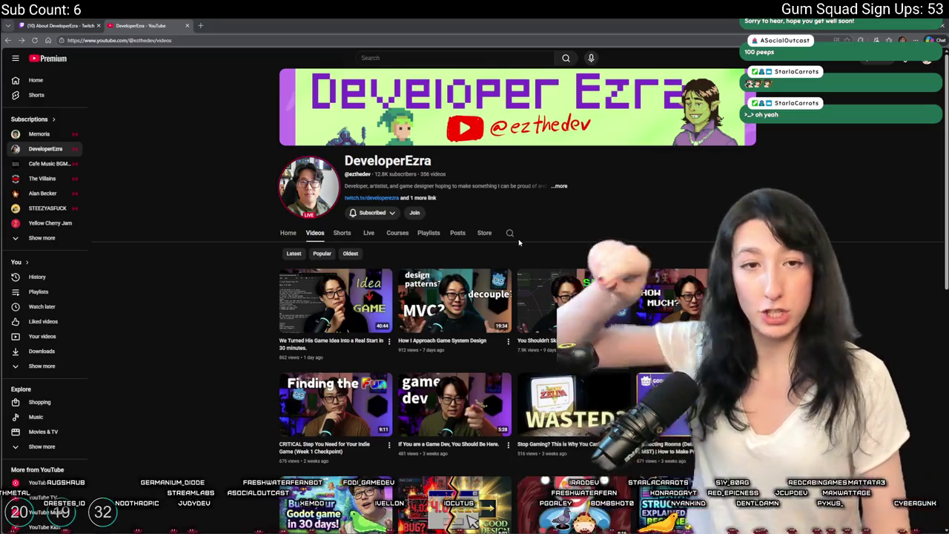
{"action": "scroll", "coordinate": [598, 370], "scroll_direction": "down", "scroll_amount": 1}
{"action": "scroll", "coordinate": [597, 370], "scroll_direction": "down", "scroll_amount": 2}
{"action": "scroll", "coordinate": [556, 230], "scroll_direction": "up", "scroll_amount": 1}
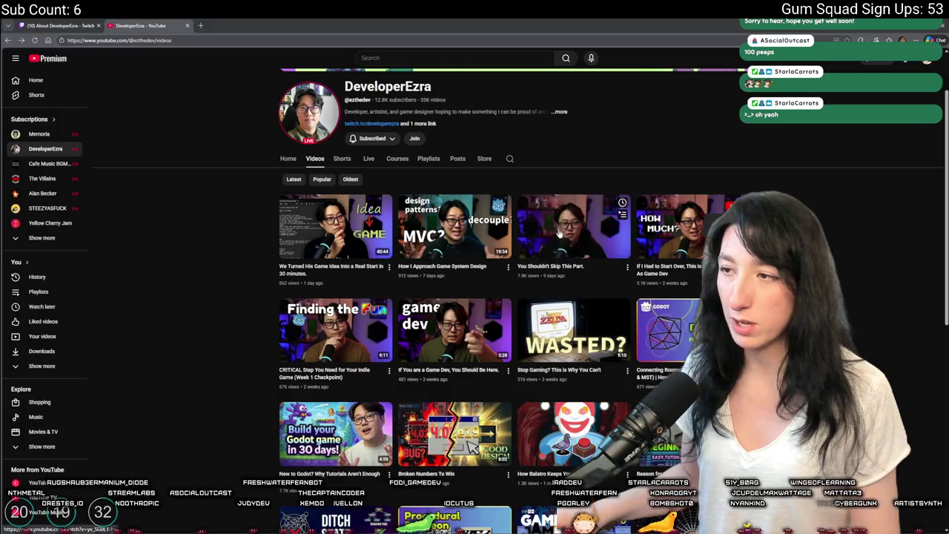
{"action": "scroll", "coordinate": [623, 311], "scroll_direction": "down", "scroll_amount": 3}
{"action": "scroll", "coordinate": [419, 315], "scroll_direction": "up", "scroll_amount": 3}
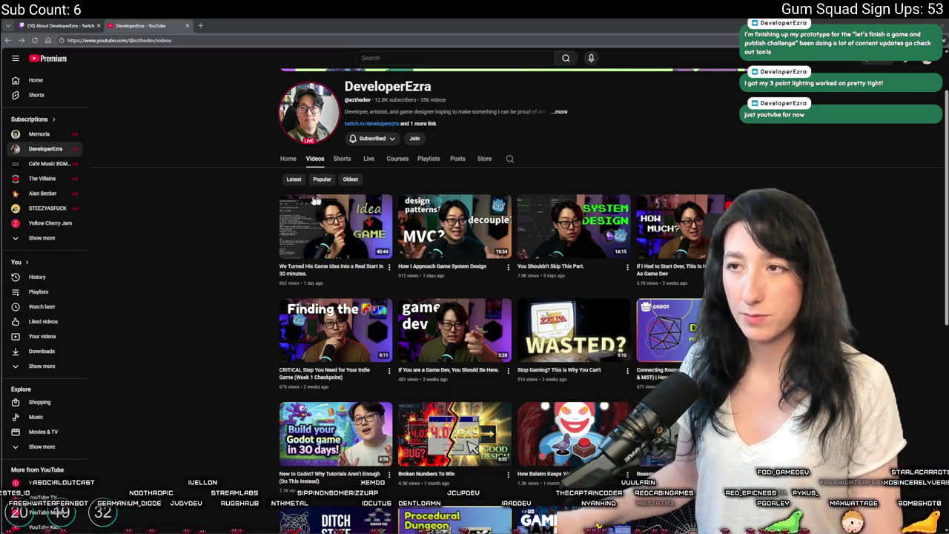
{"action": "scroll", "coordinate": [338, 197], "scroll_direction": "down", "scroll_amount": 1}
{"action": "scroll", "coordinate": [379, 149], "scroll_direction": "up", "scroll_amount": 2}
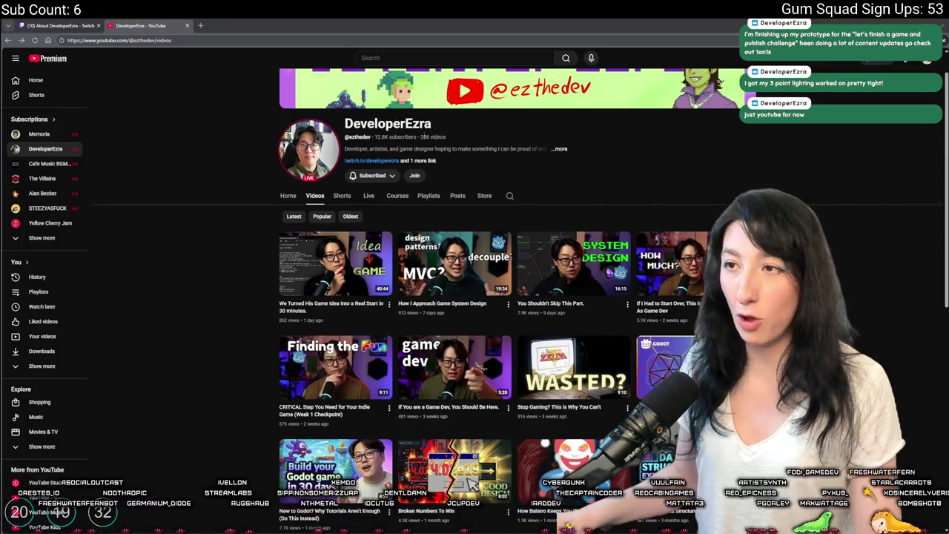
{"action": "double_click", "coordinate": [424, 137]}
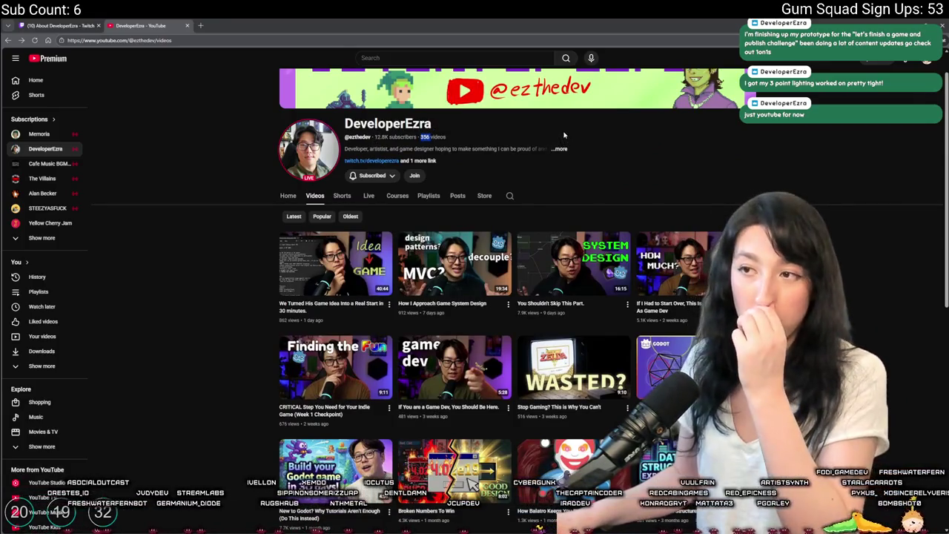
{"action": "scroll", "coordinate": [567, 185], "scroll_direction": "down", "scroll_amount": 6}
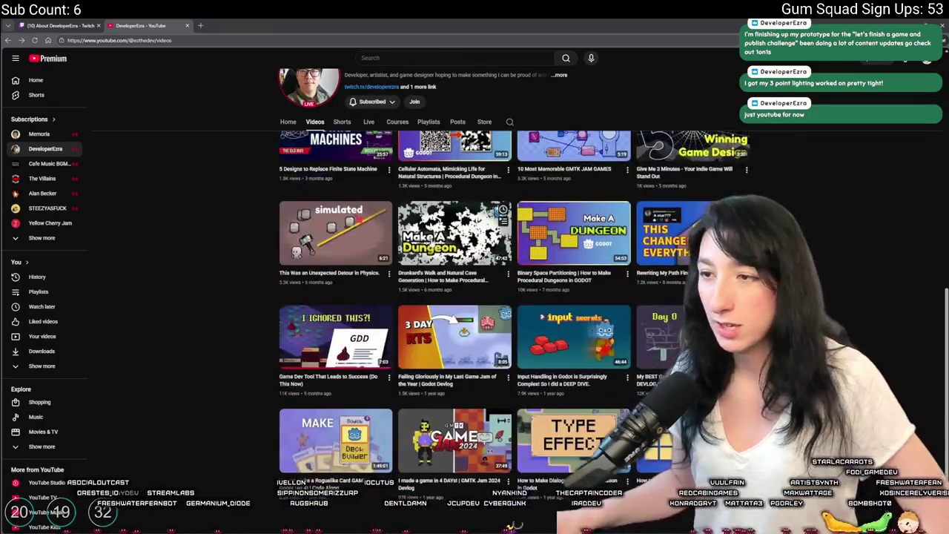
{"action": "scroll", "coordinate": [582, 283], "scroll_direction": "down", "scroll_amount": 4}
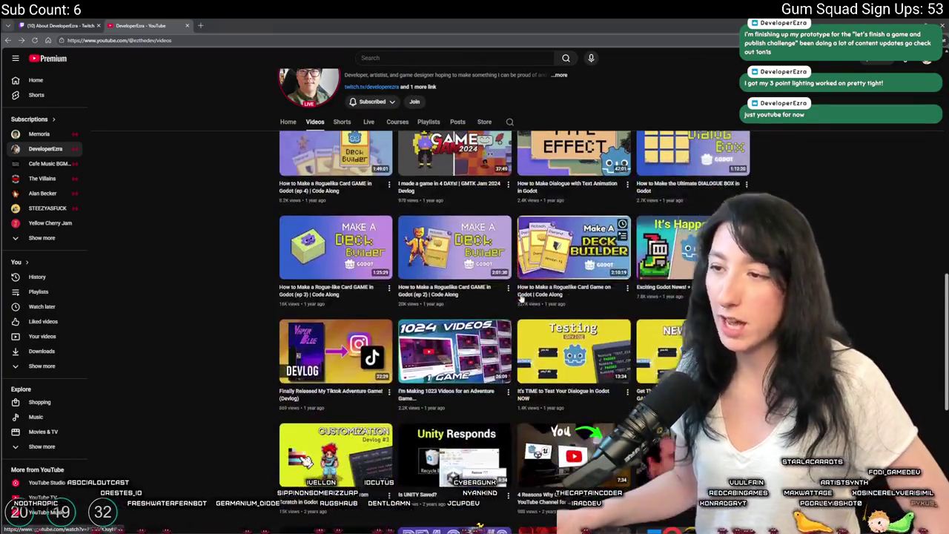
{"action": "scroll", "coordinate": [511, 273], "scroll_direction": "down", "scroll_amount": 4}
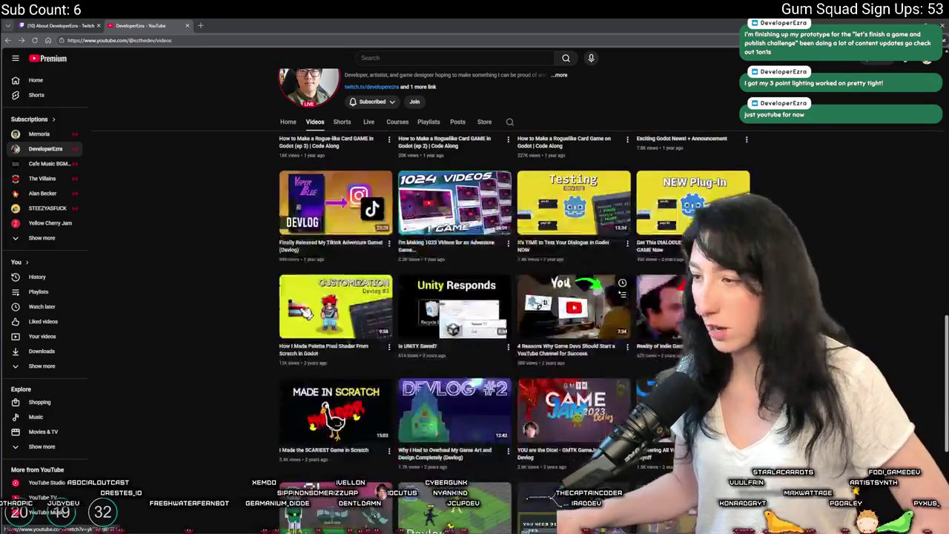
{"action": "scroll", "coordinate": [502, 293], "scroll_direction": "down", "scroll_amount": 4}
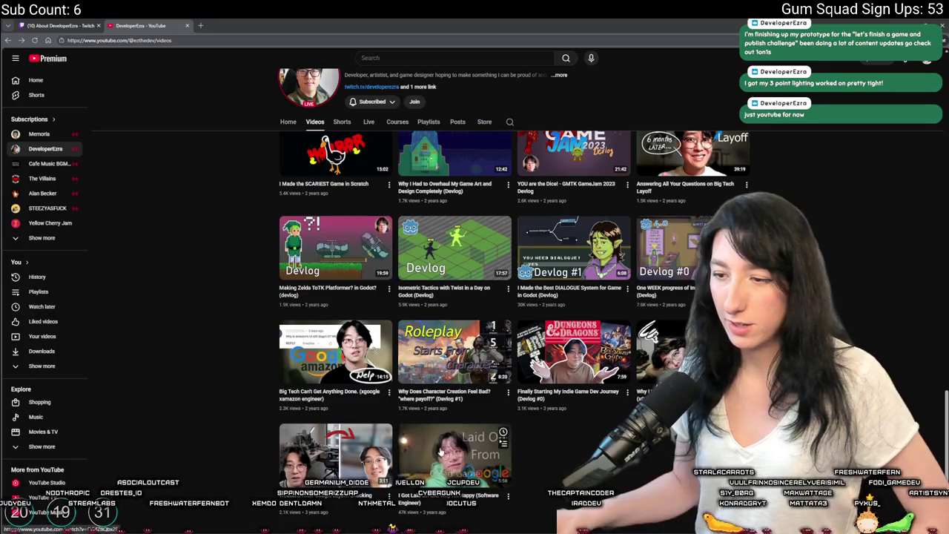
{"action": "mouse_move", "coordinate": [305, 436]}
{"action": "scroll", "coordinate": [304, 436], "scroll_direction": "up", "scroll_amount": 6}
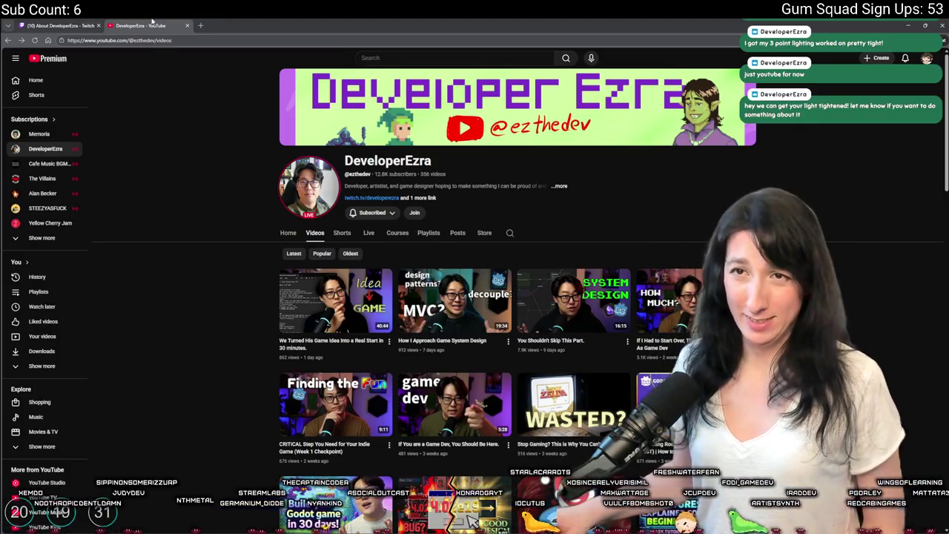
Close the YouTube tab, open the developer's Bluesky profile from Twitch, and follow them
{"action": "middle_click", "coordinate": [134, 27]}
{"action": "scroll", "coordinate": [510, 331], "scroll_direction": "up", "scroll_amount": 3}
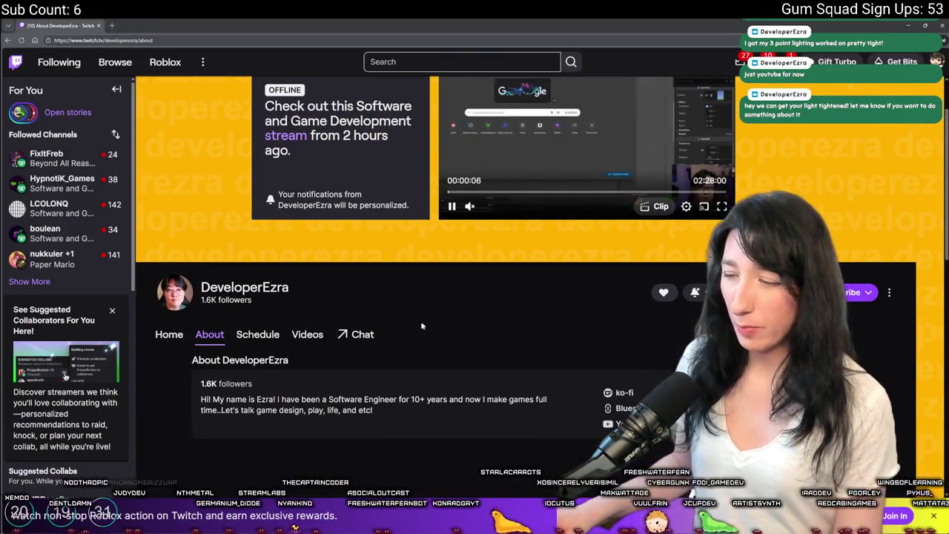
{"action": "left_click", "coordinate": [625, 408]}
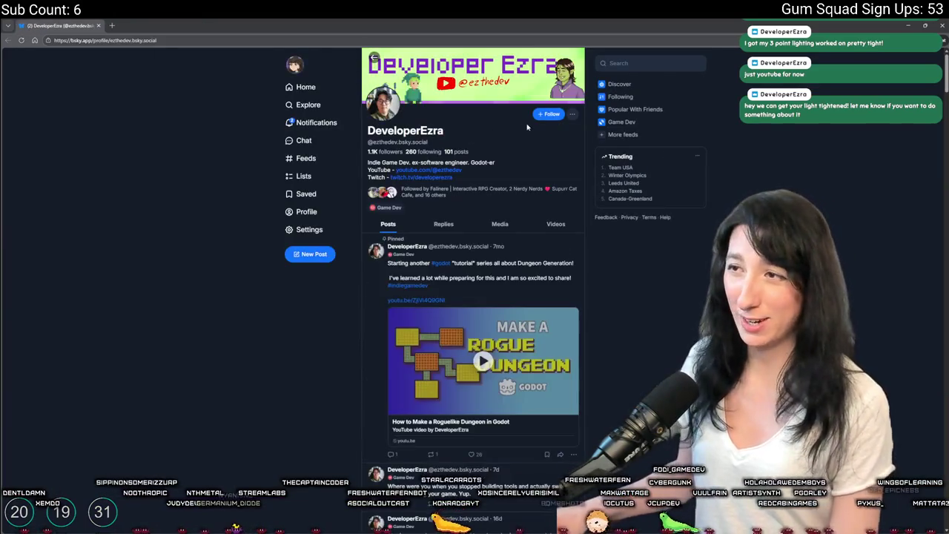
{"action": "left_click", "coordinate": [548, 113]}
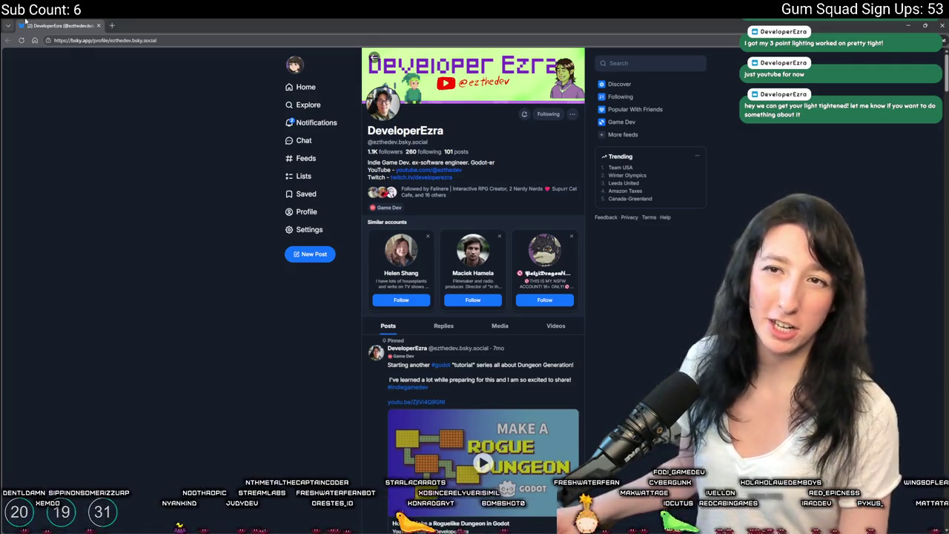
{"action": "key", "text": "alt+Tab"}
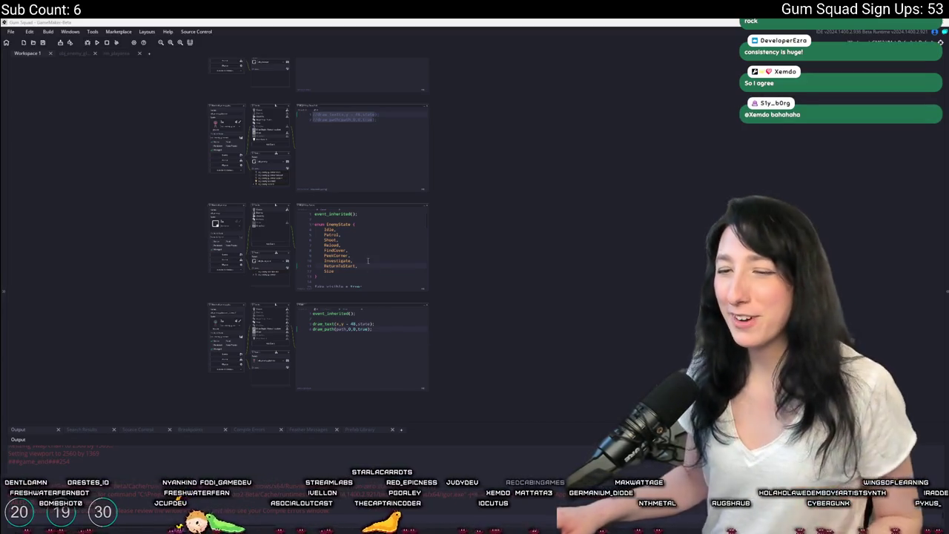
Inspect the EnemyState enum, marking its PeekCorner and Reload entries
{"action": "scroll", "coordinate": [494, 269], "scroll_direction": "up", "scroll_amount": 5}
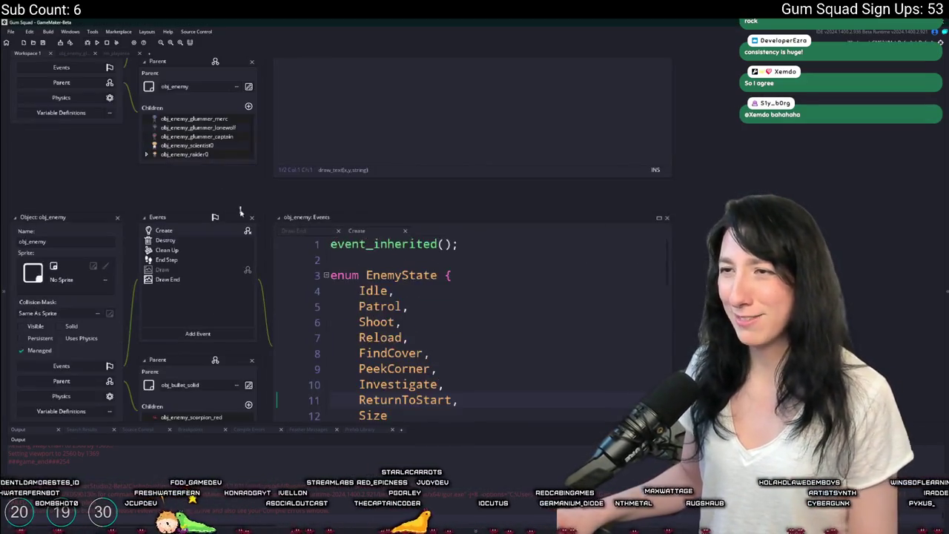
{"action": "left_click", "coordinate": [519, 269]}
{"action": "left_click", "coordinate": [519, 222]}
{"action": "left_click", "coordinate": [534, 249]}
{"action": "left_click", "coordinate": [446, 221]}
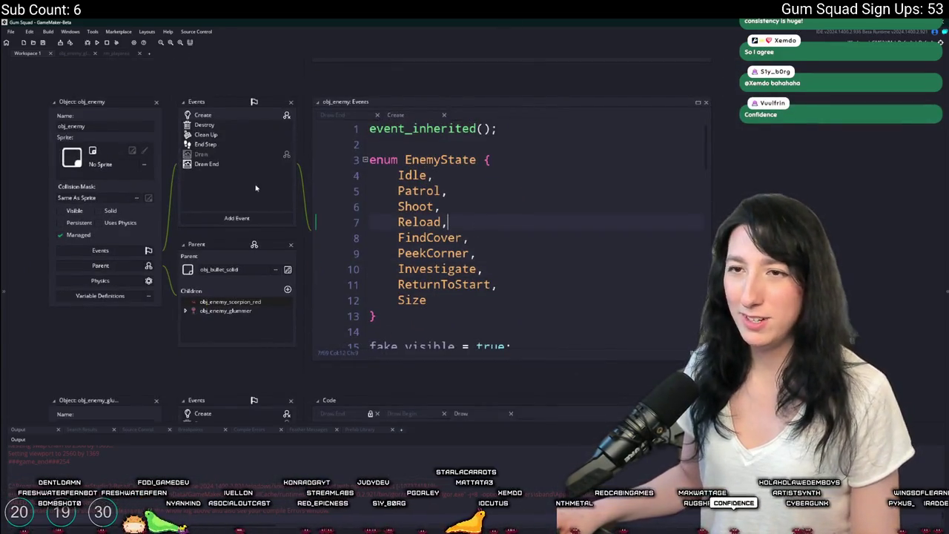
Scroll up to the mp_grid_path line in GMLiveAPI, then close the GMLiveAPI code window
{"action": "scroll", "coordinate": [352, 96], "scroll_direction": "up", "scroll_amount": 2}
{"action": "scroll", "coordinate": [303, 243], "scroll_direction": "down", "scroll_amount": 2}
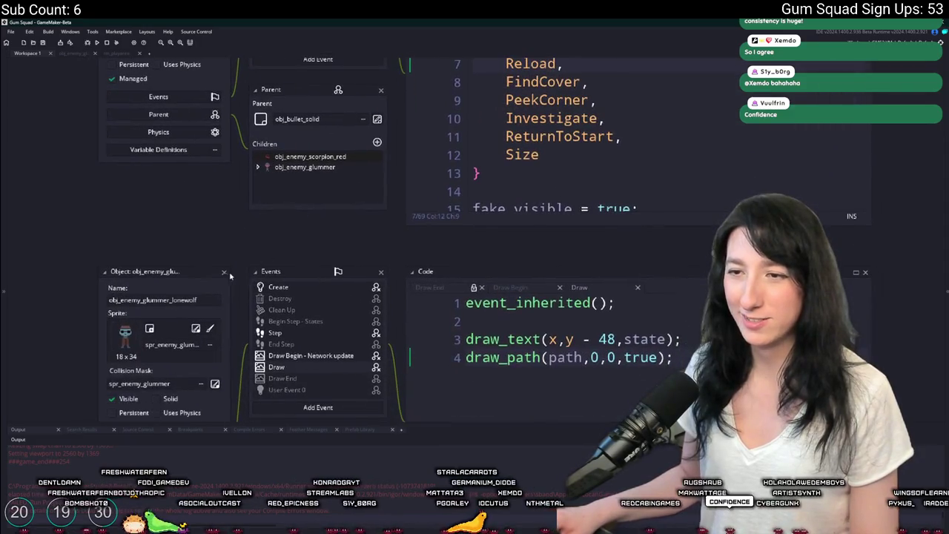
{"action": "scroll", "coordinate": [261, 165], "scroll_direction": "up", "scroll_amount": 4}
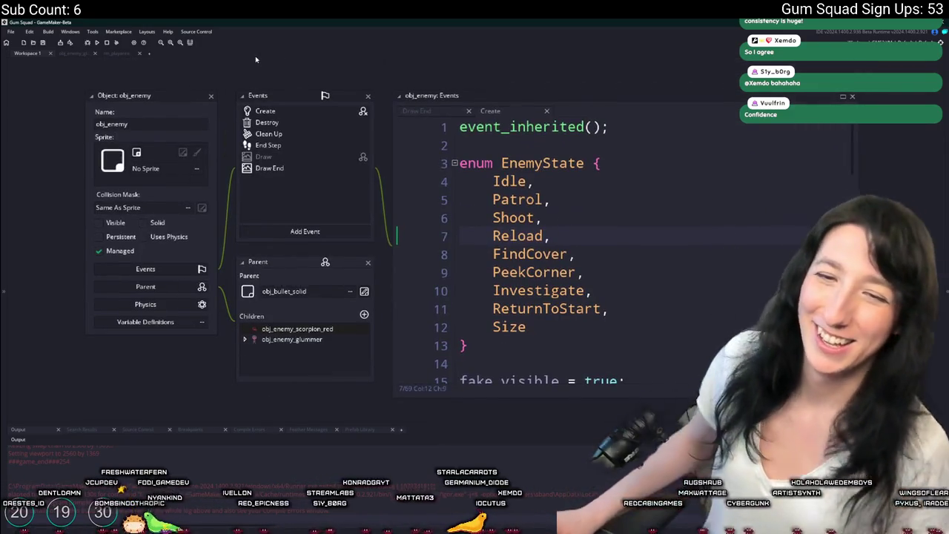
{"action": "scroll", "coordinate": [211, 96], "scroll_direction": "up", "scroll_amount": 4}
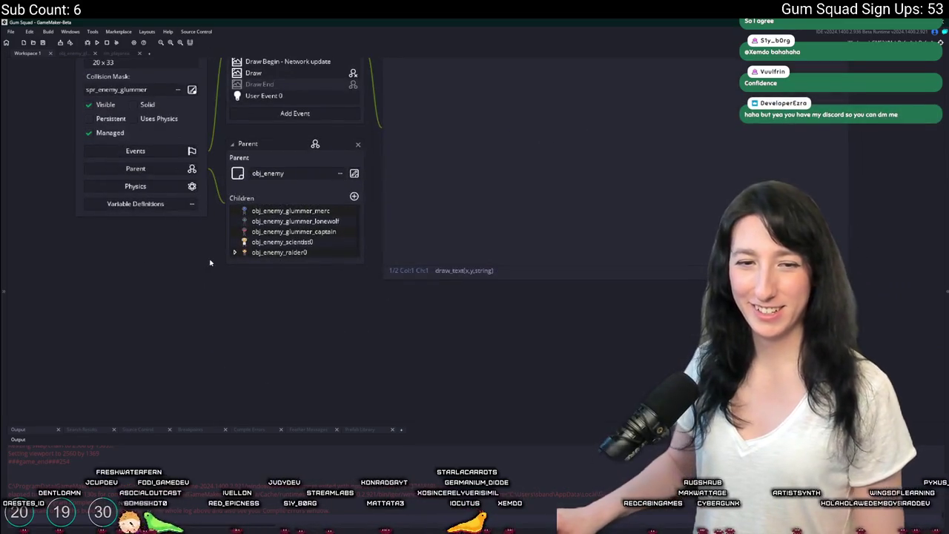
{"action": "scroll", "coordinate": [210, 259], "scroll_direction": "up", "scroll_amount": 3}
{"action": "scroll", "coordinate": [268, 123], "scroll_direction": "up", "scroll_amount": 6}
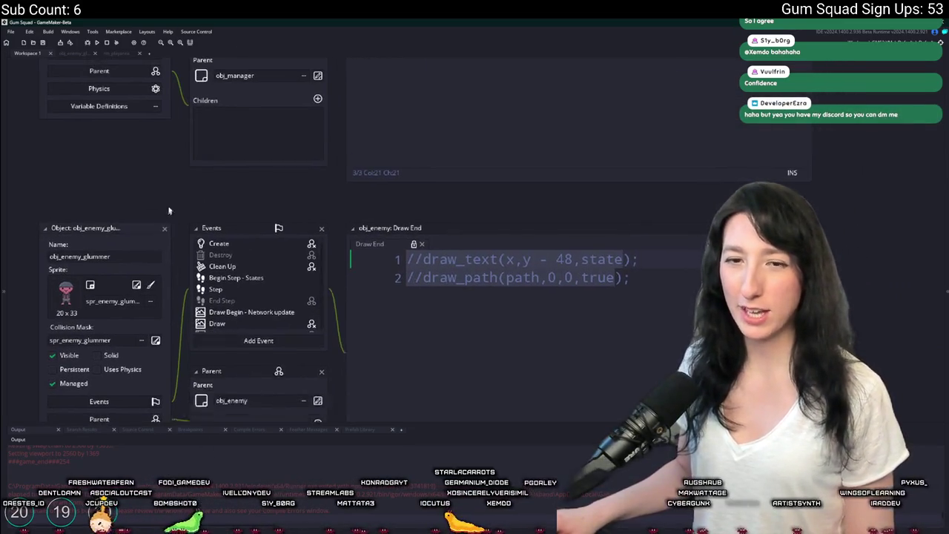
{"action": "scroll", "coordinate": [204, 212], "scroll_direction": "up", "scroll_amount": 6}
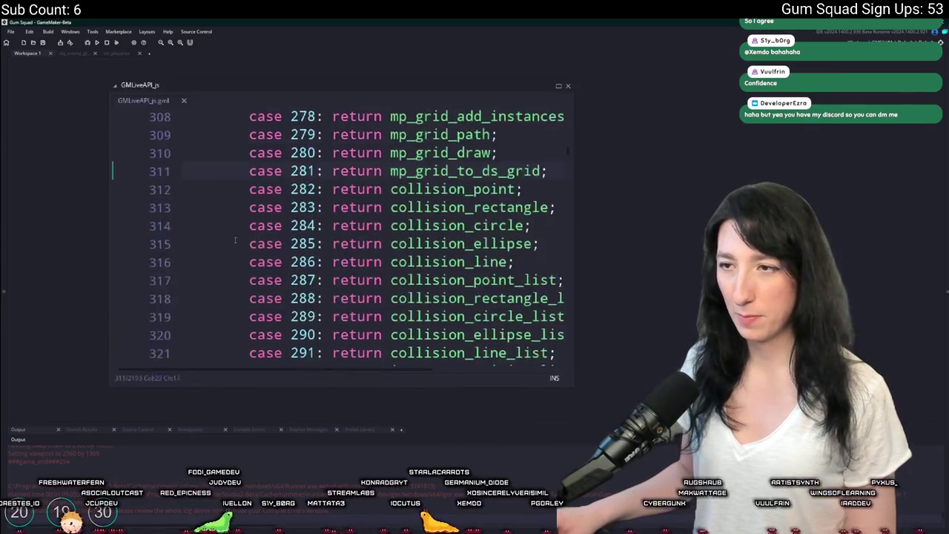
{"action": "left_click", "coordinate": [190, 198]}
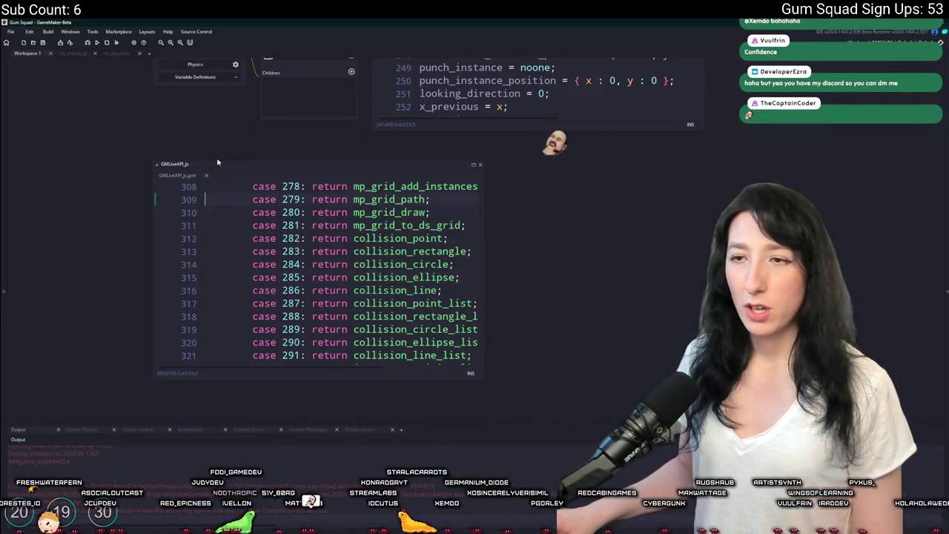
{"action": "middle_click", "coordinate": [178, 174]}
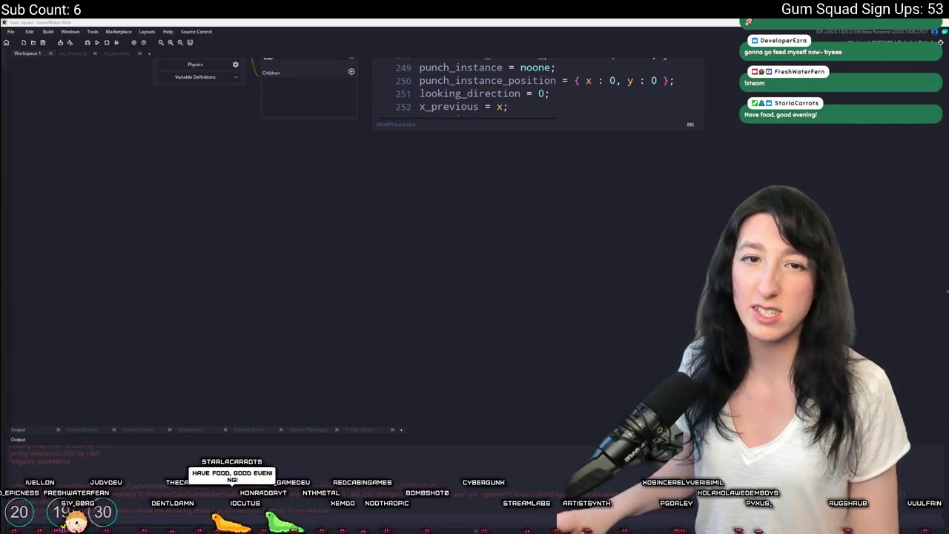
{"action": "key", "text": "alt+Tab"}
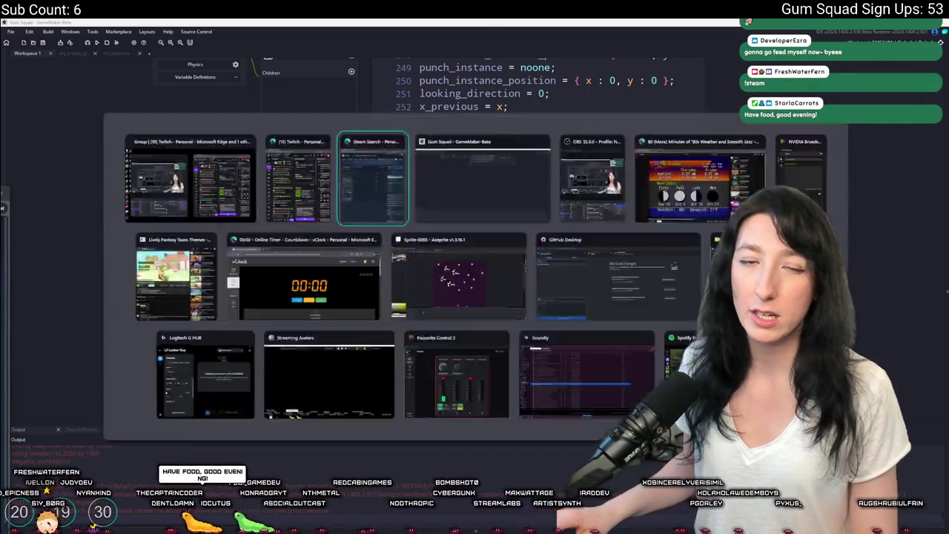
Open the Gum Squad store page from the Steam search results, then return to GameMaker
{"action": "key", "text": "alt+Tab"}
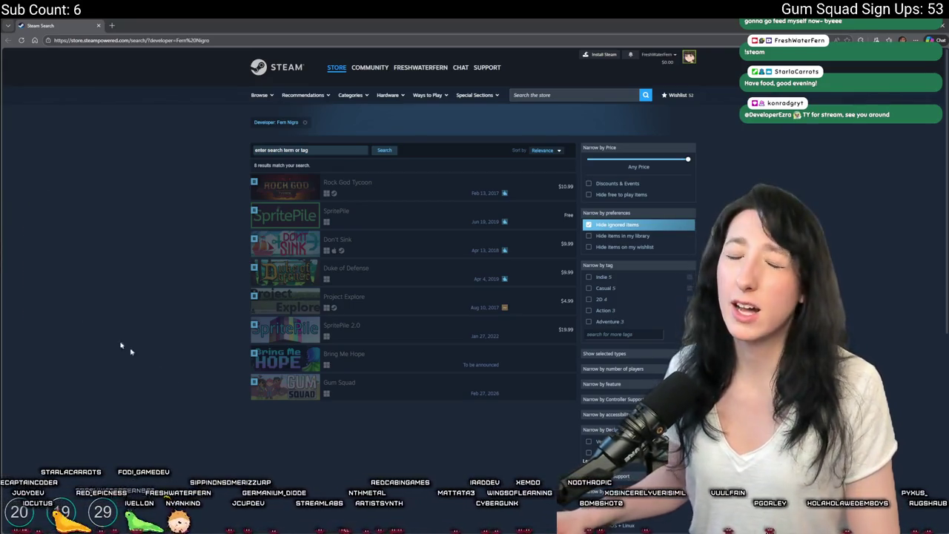
{"action": "left_click", "coordinate": [279, 392]}
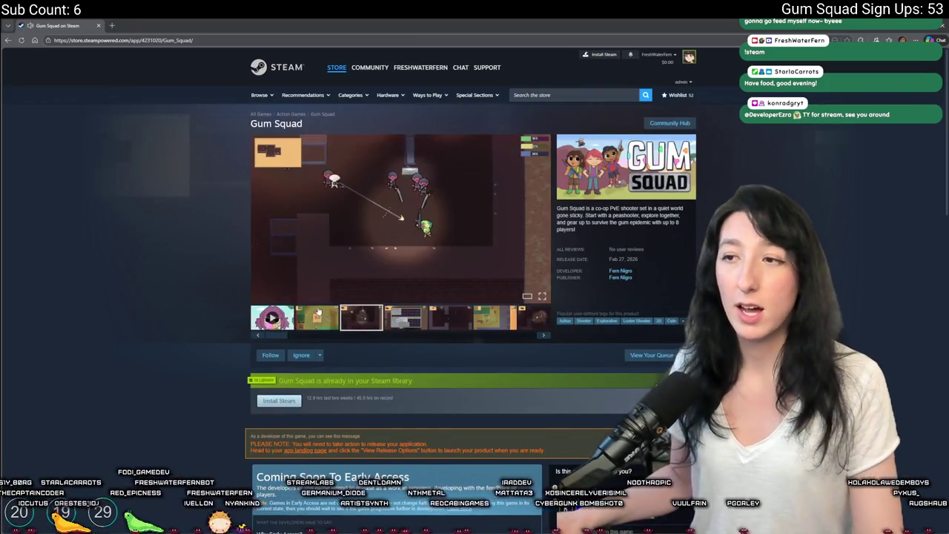
{"action": "key", "text": "alt+Tab"}
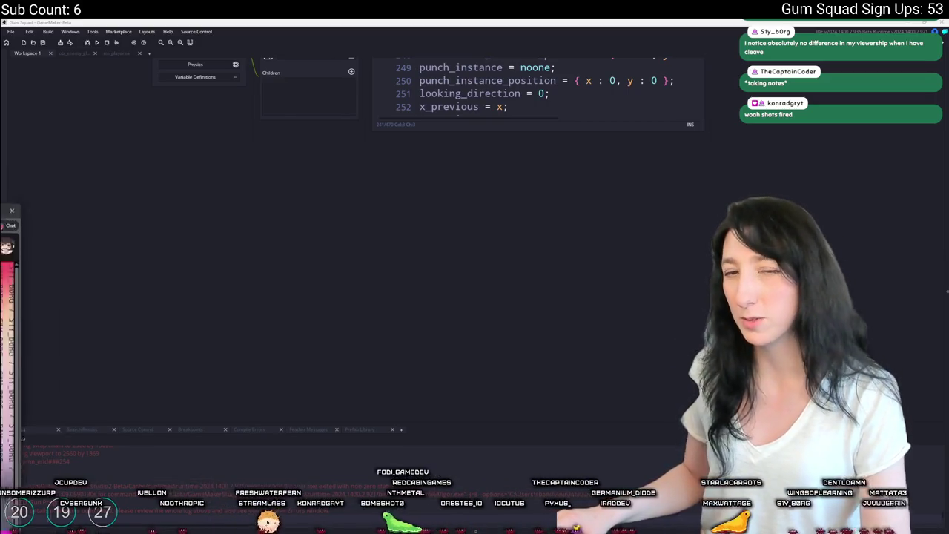
Open the streamer's Twitch Videos, play the most recent broadcast, and skip partway ahead
{"action": "left_click", "coordinate": [7, 222]}
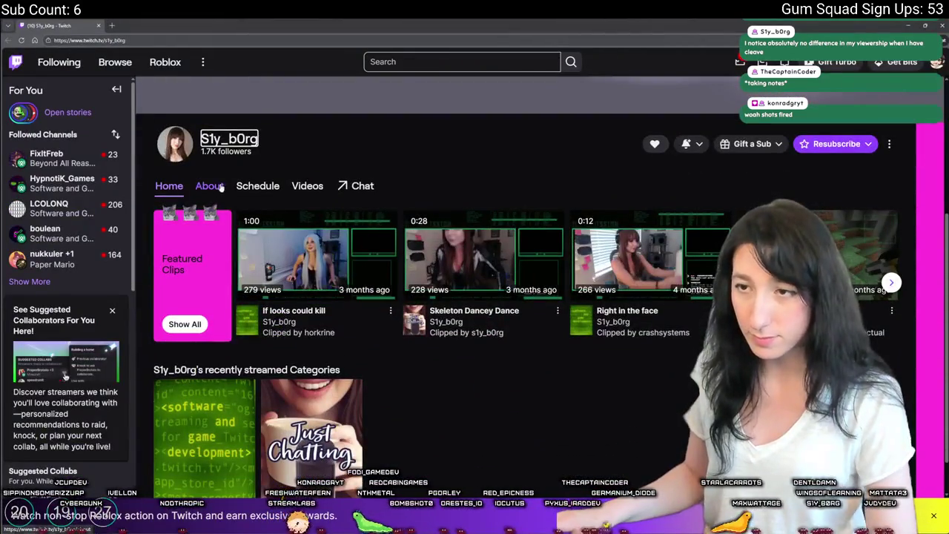
{"action": "left_click", "coordinate": [298, 186]}
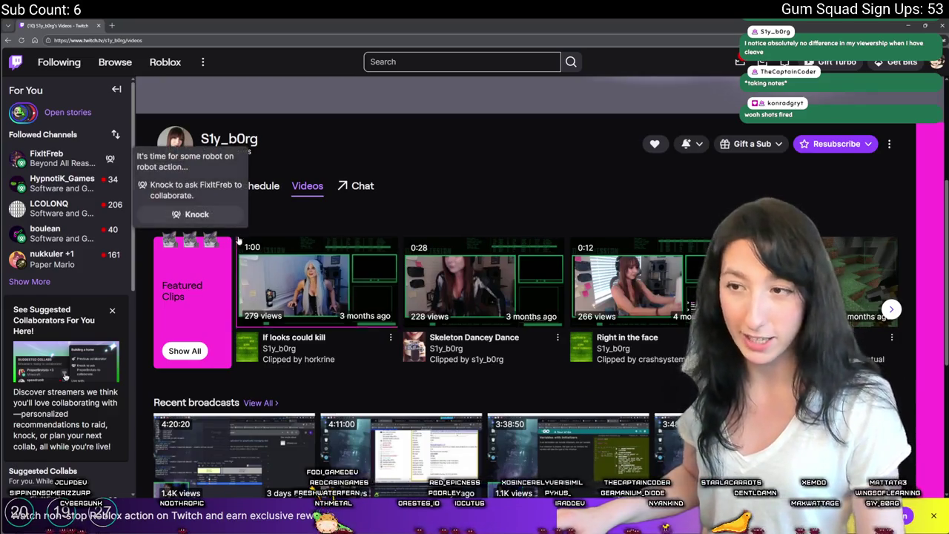
{"action": "scroll", "coordinate": [519, 334], "scroll_direction": "down", "scroll_amount": 3}
{"action": "left_click", "coordinate": [234, 270]}
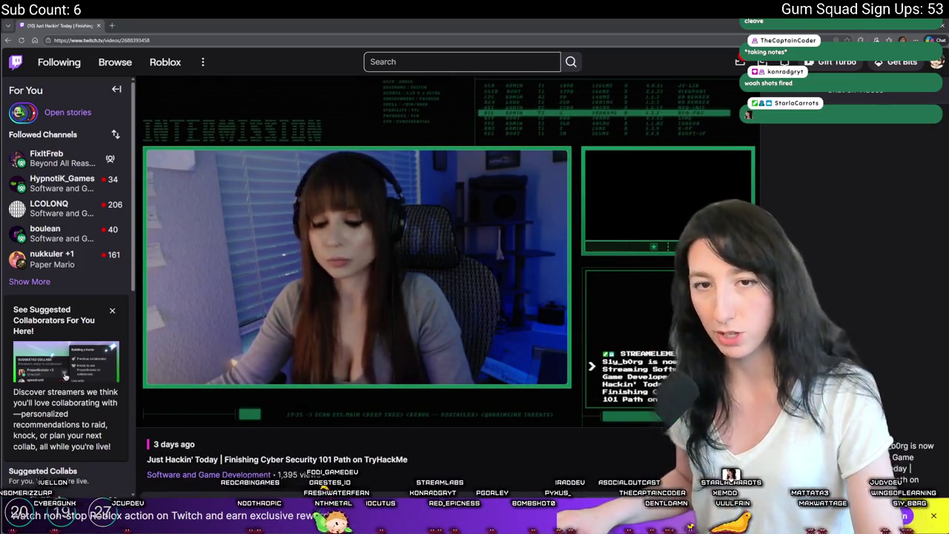
{"action": "left_click", "coordinate": [274, 401]}
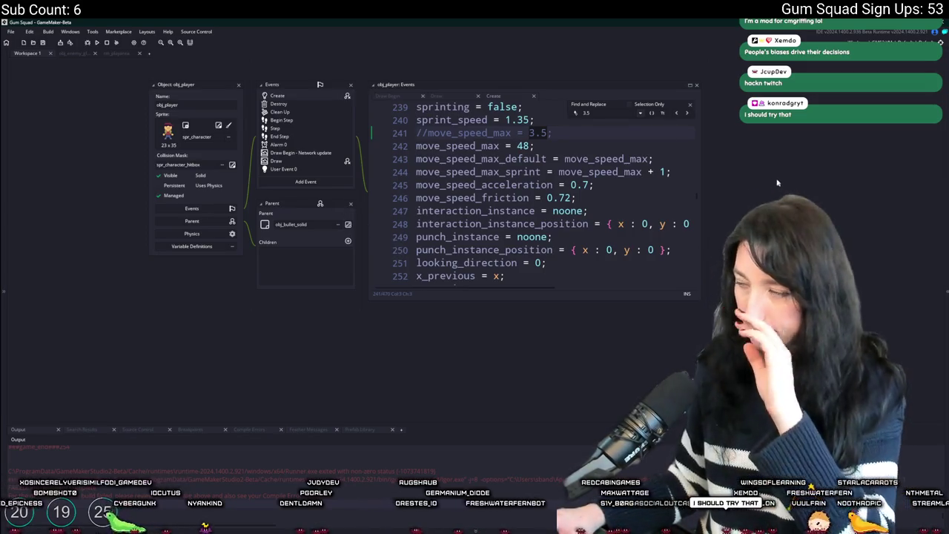
Restore move_speed_max = 3.5, comment out move_speed_max = 48, and close the obj_player editor
{"action": "key", "text": "Escape"}
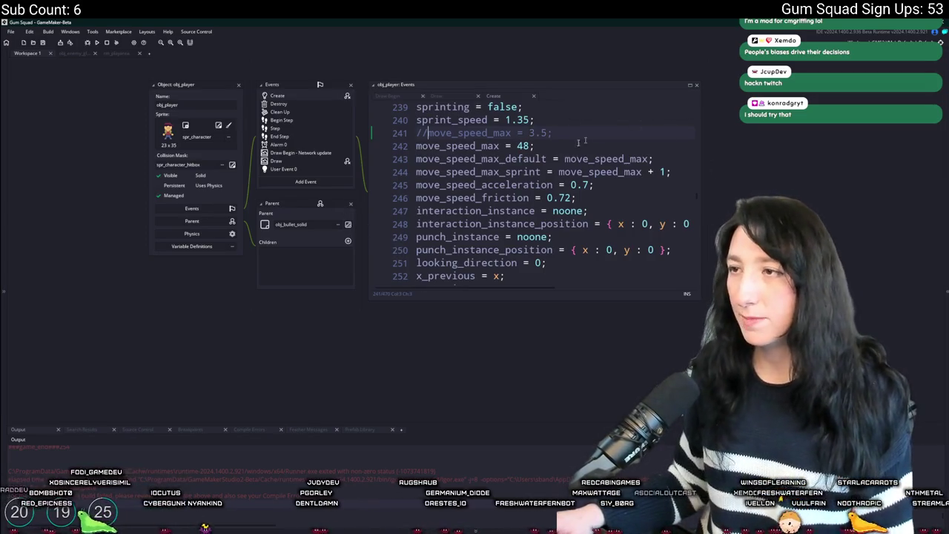
{"action": "key", "text": "ctrl+shift+k"}
{"action": "key", "text": "Down"}
{"action": "key", "text": "ctrl+k"}
{"action": "left_click", "coordinate": [238, 86]}
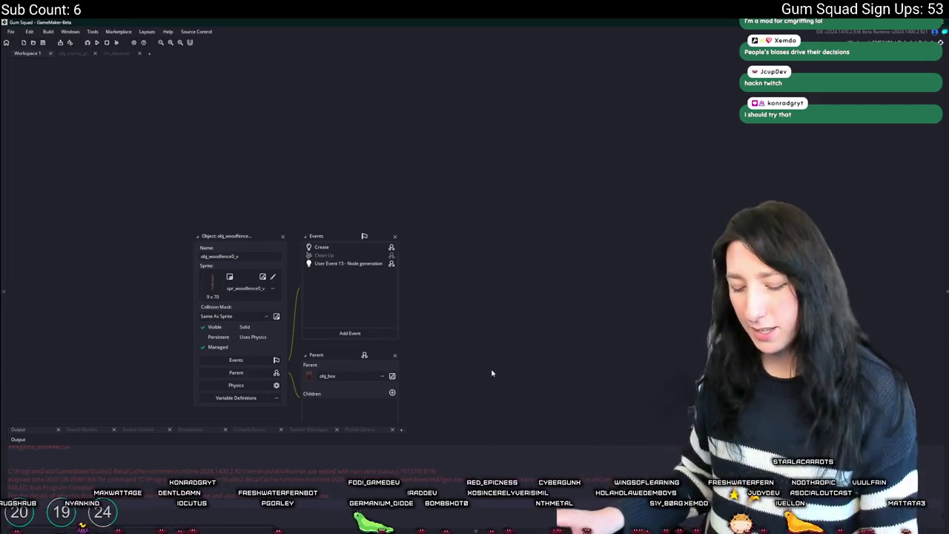
Open the rm_playarea room through a Ctrl+T asset search for 'playarea'
{"action": "key", "text": "ctrl+t"}
{"action": "type", "text": "playarea"}
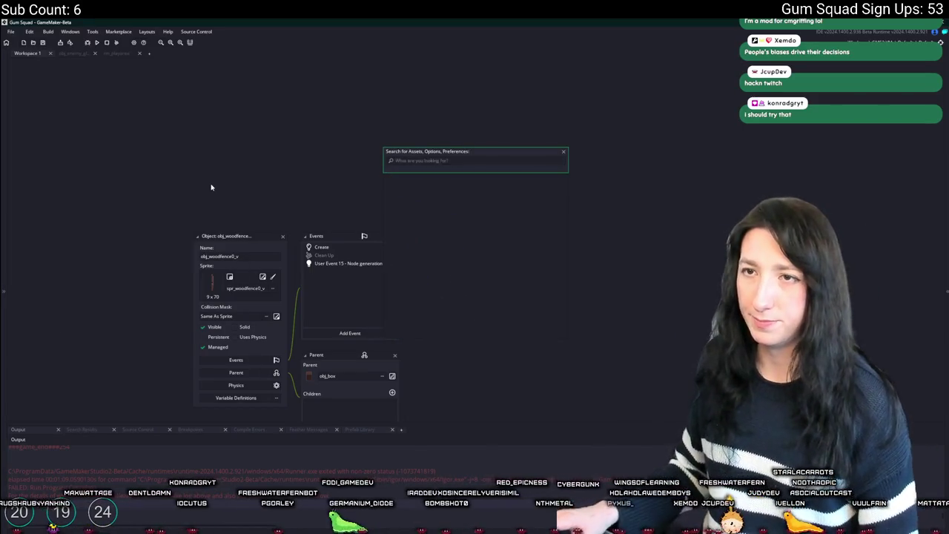
{"action": "key", "text": "Return"}
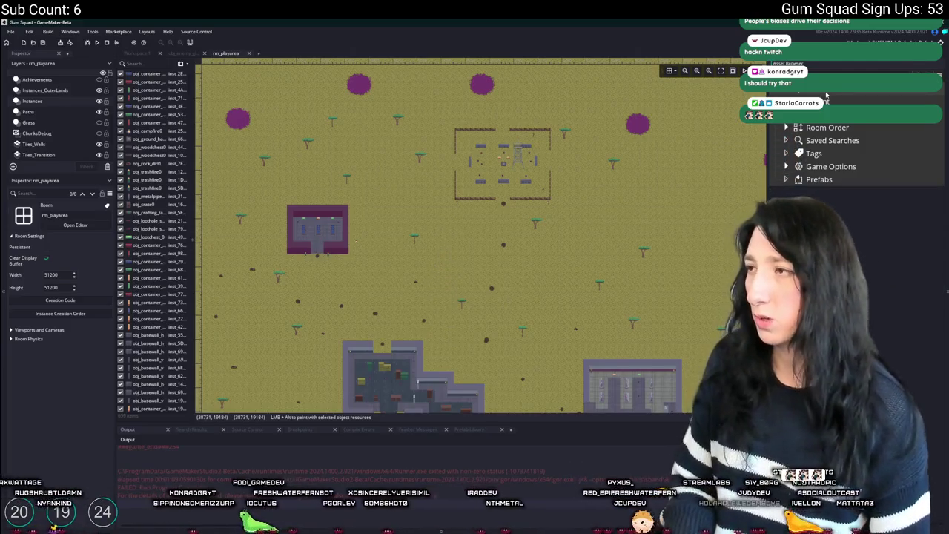
Place an obj_player instance in rm_playarea, run the game, and begin New World setup
{"action": "mouse_move", "coordinate": [845, 220]}
{"action": "left_mouse_down"}
{"action": "mouse_move", "coordinate": [650, 259]}
{"action": "mouse_move", "coordinate": [483, 151]}
{"action": "left_mouse_up"}
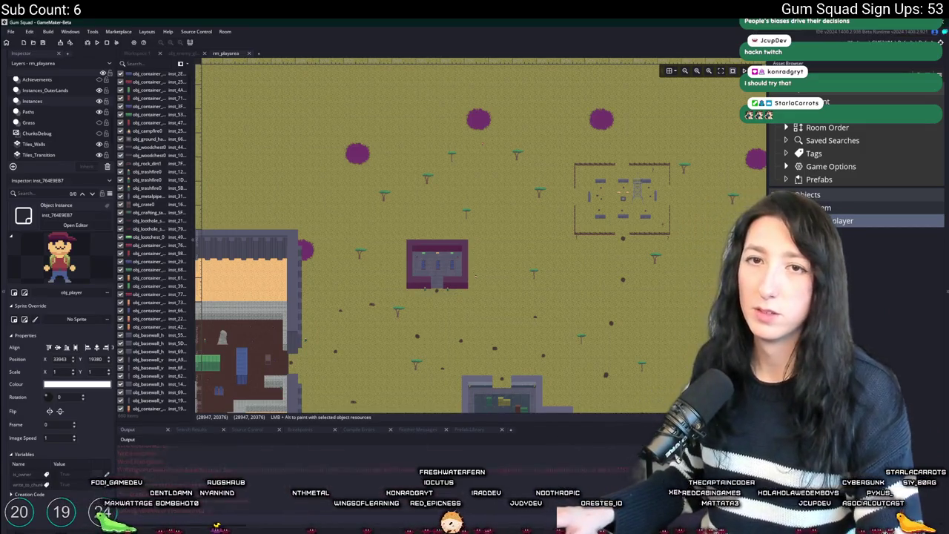
{"action": "left_click", "coordinate": [485, 288]}
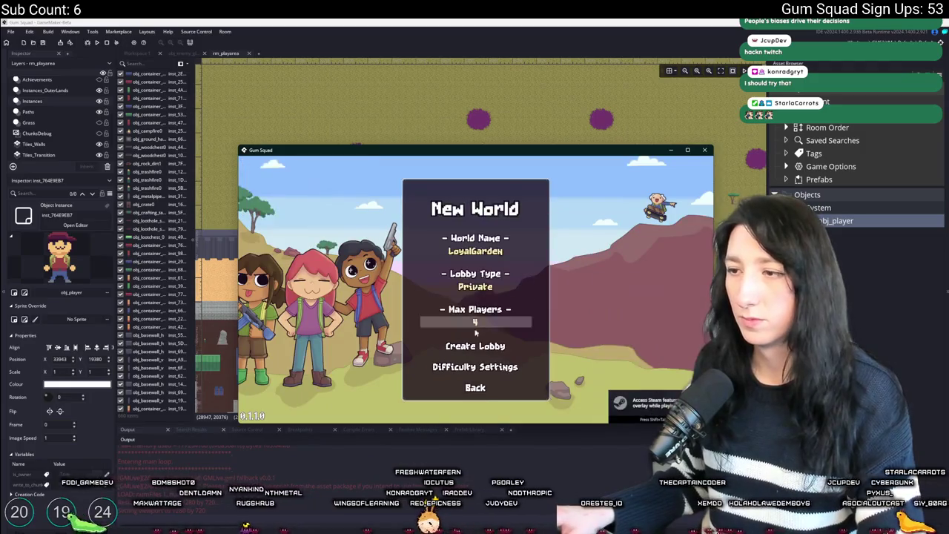
Create the private lobby, maximize the game window, and walk the character up and right
{"action": "left_click", "coordinate": [474, 344]}
{"action": "double_click", "coordinate": [510, 151]}
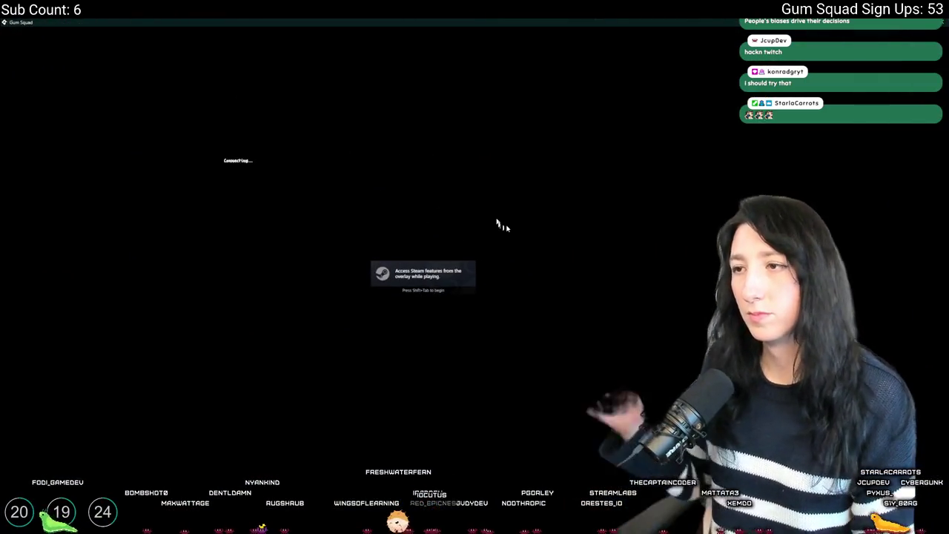
{"action": "key", "text": "w"}
{"action": "key", "text": "d"}
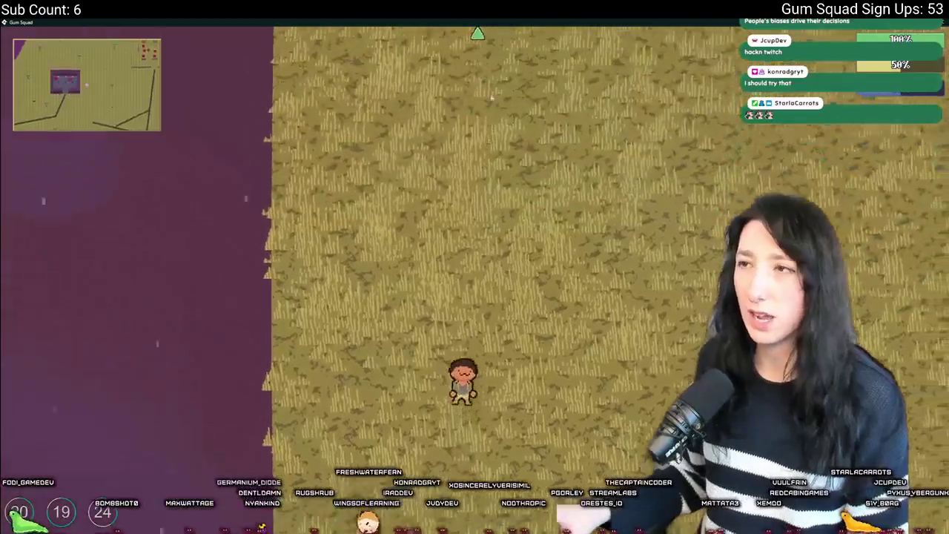
{"action": "key", "text": "w"}
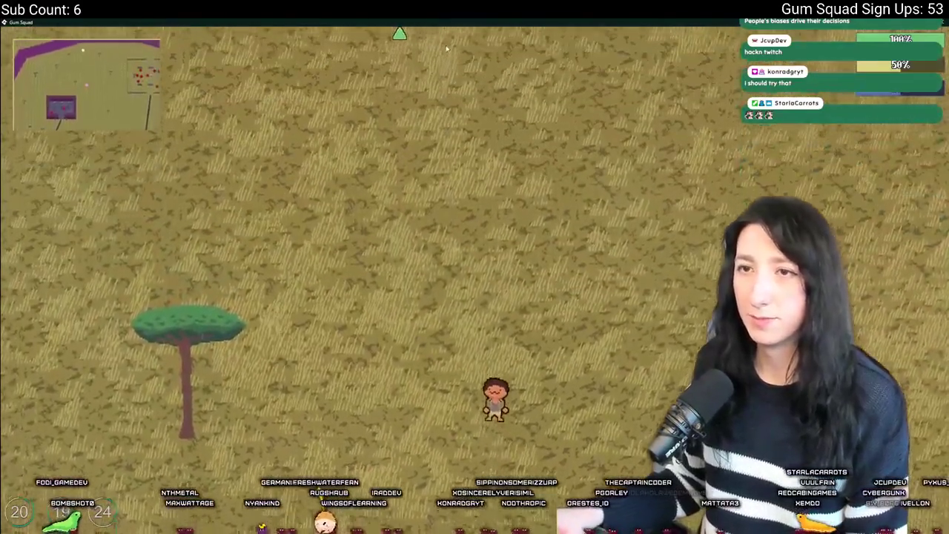
Walk the character up-left, then down-left across the grassland, and close the game
{"action": "key", "text": "w"}
{"action": "key", "text": "a"}
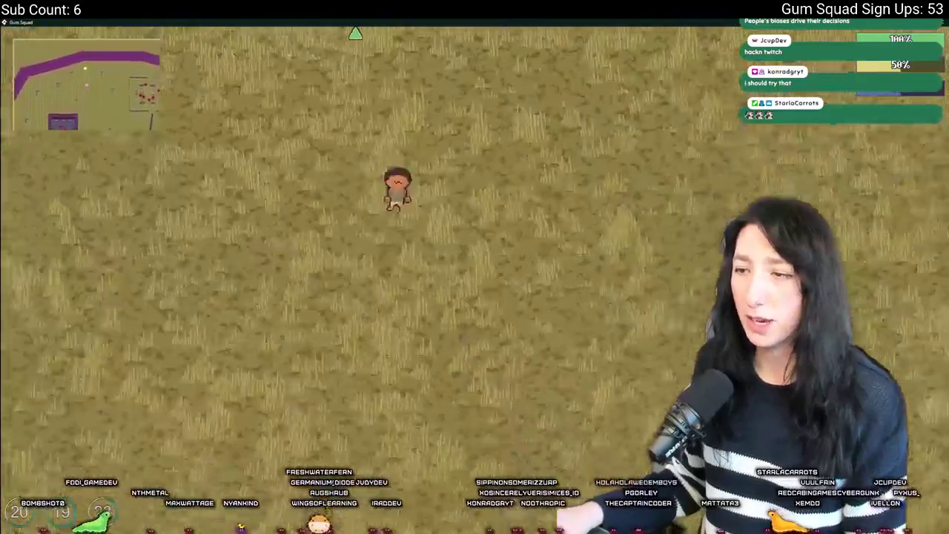
{"action": "key", "text": "w"}
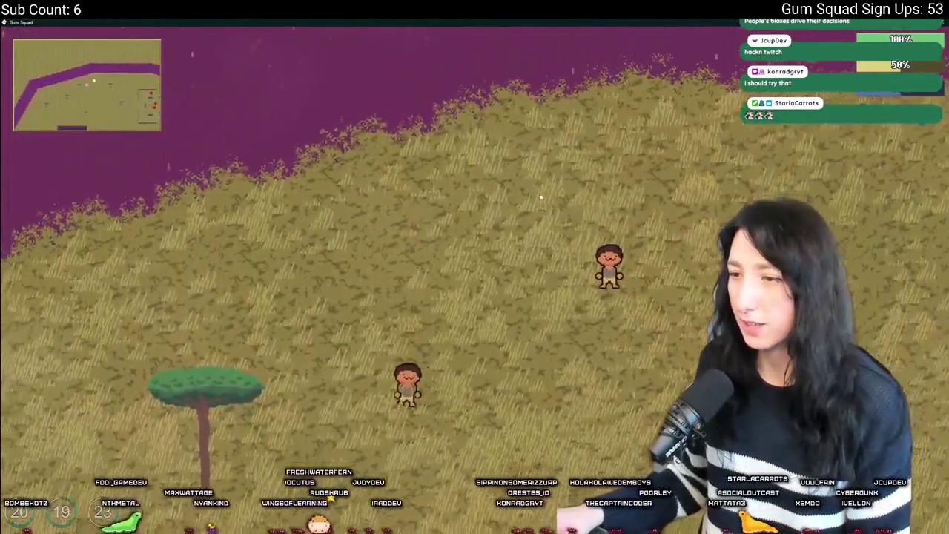
{"action": "key", "text": "a"}
{"action": "key", "text": "s"}
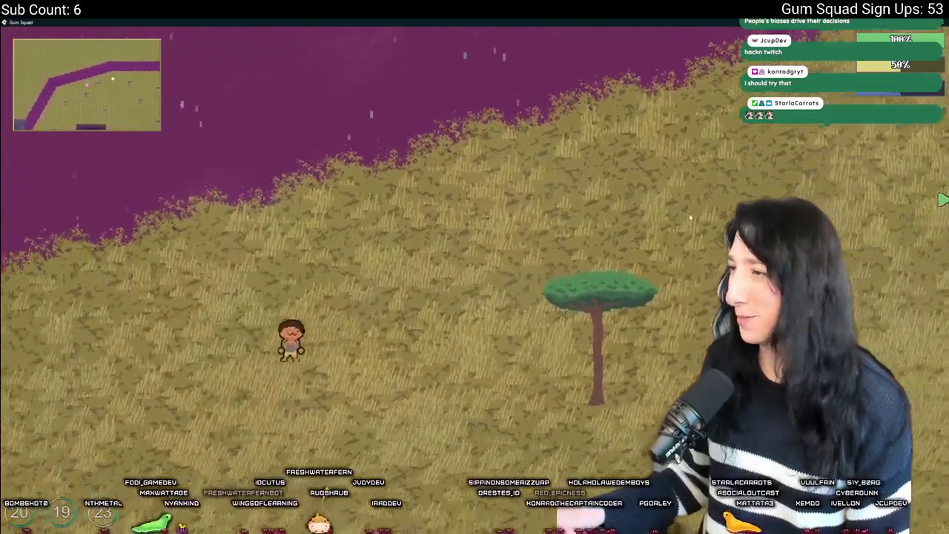
{"action": "key", "text": "a"}
{"action": "key", "text": "s"}
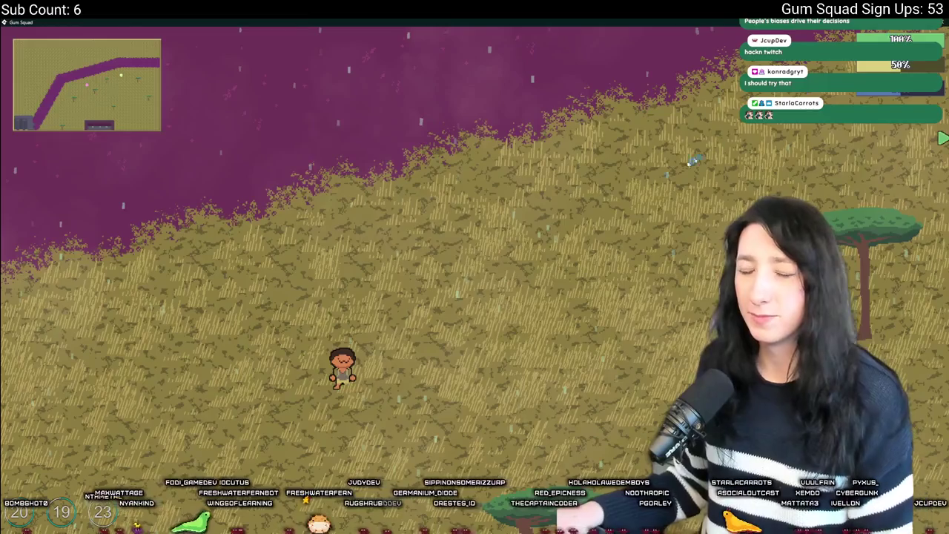
{"action": "key", "text": "Escape"}
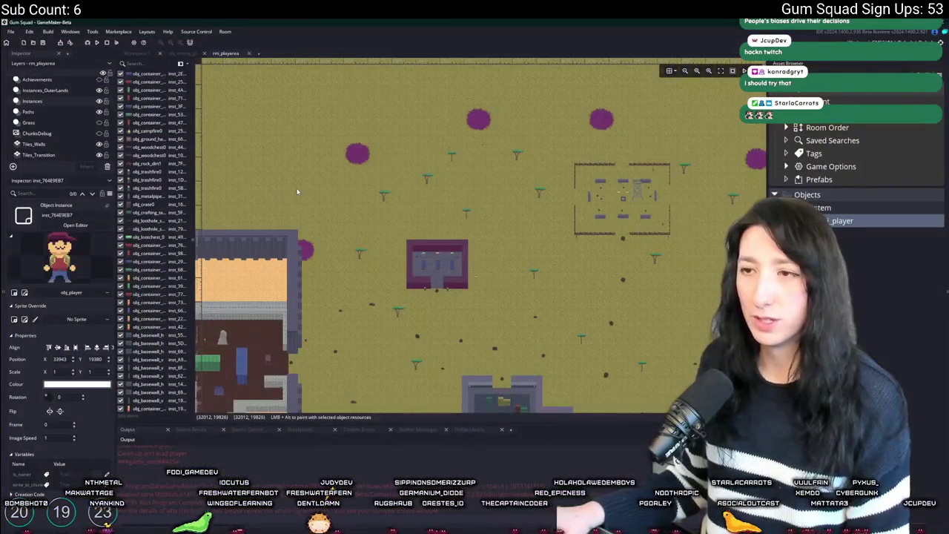
Open the obj_ui_gameplay object by searching assets for 'obj_ui_game'
{"action": "key", "text": "ctrl+t"}
{"action": "type", "text": "obj"}
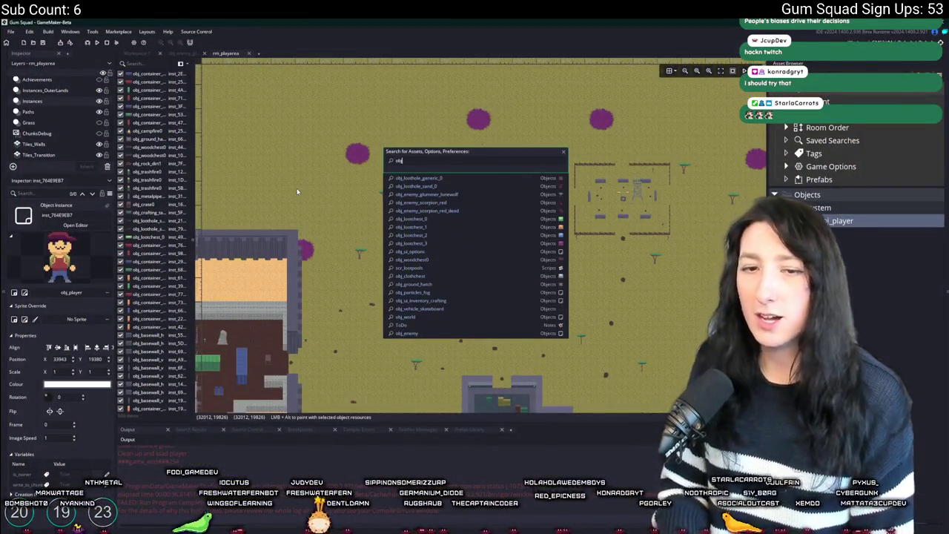
{"action": "type", "text": "_ui_game"}
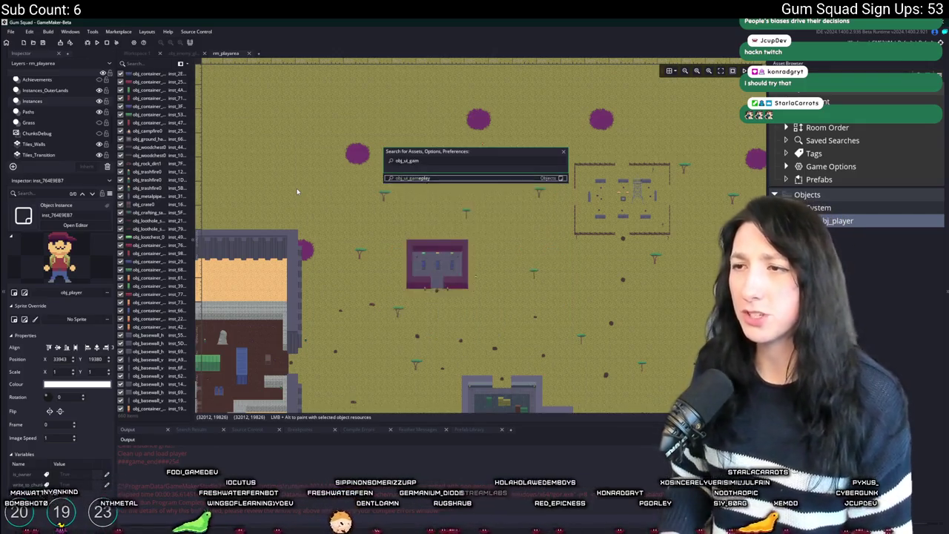
{"action": "key", "text": "Return"}
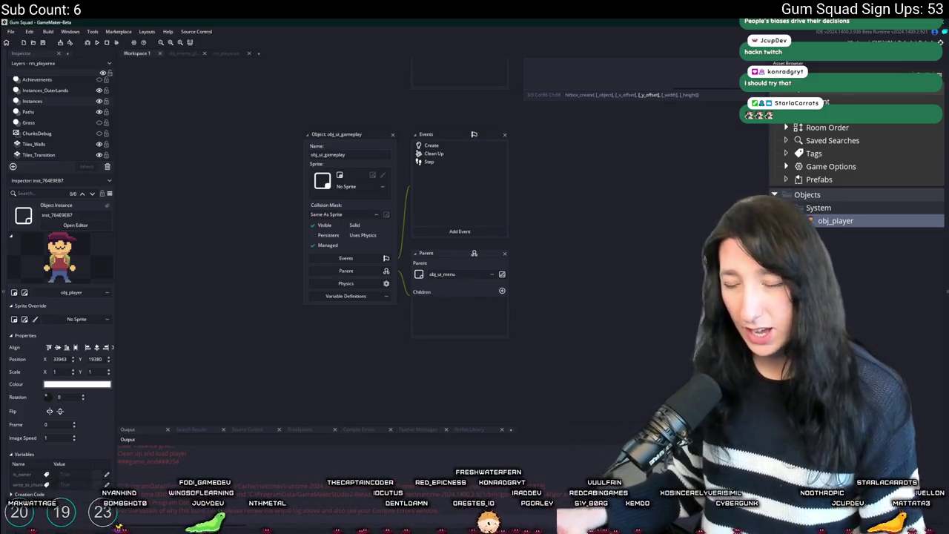
Open obj_ui_gameplay's Create event code and scroll to the Arachnophobia button's arguments on line 29
{"action": "scroll", "coordinate": [452, 91], "scroll_direction": "up", "scroll_amount": 2}
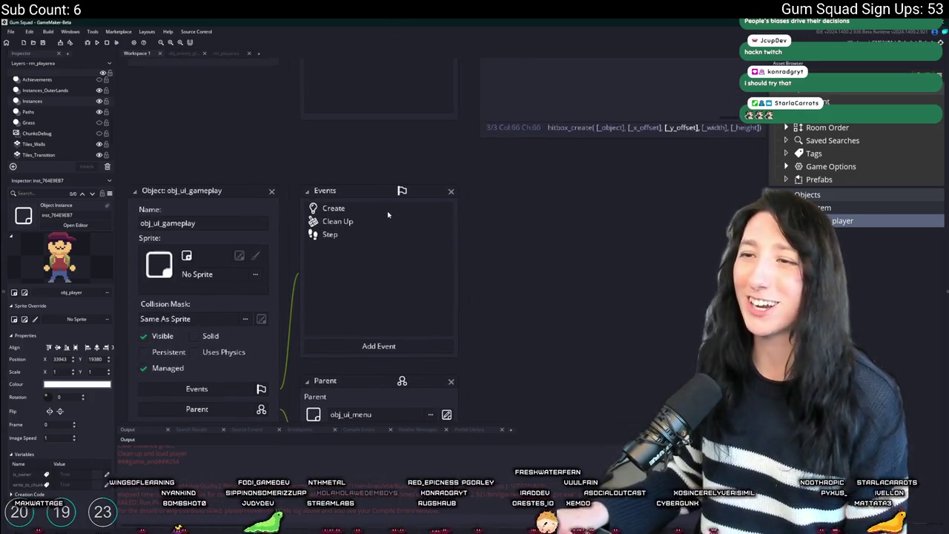
{"action": "left_click", "coordinate": [334, 209]}
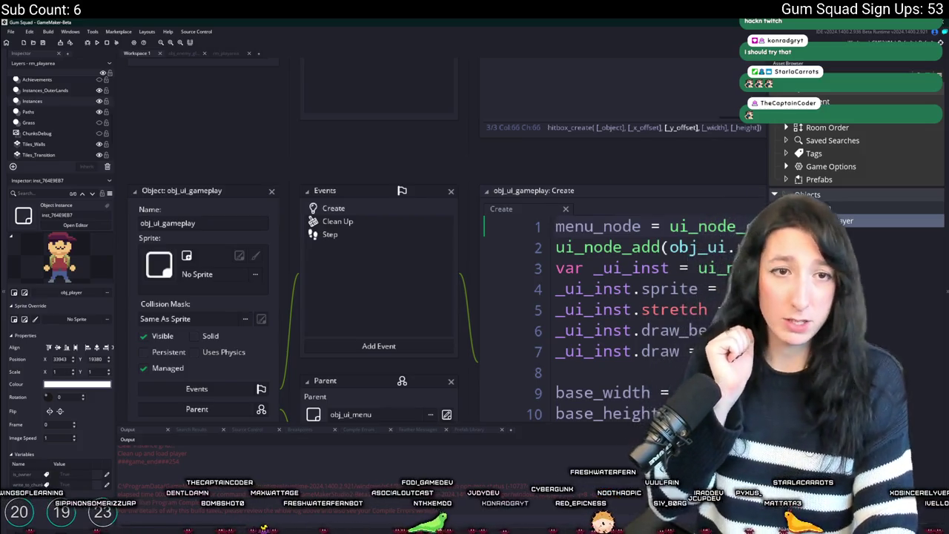
{"action": "mouse_move", "coordinate": [595, 165]}
{"action": "left_mouse_down"}
{"action": "mouse_move", "coordinate": [491, 108]}
{"action": "mouse_move", "coordinate": [417, 148]}
{"action": "mouse_move", "coordinate": [245, 97]}
{"action": "mouse_move", "coordinate": [372, 86]}
{"action": "left_mouse_up"}
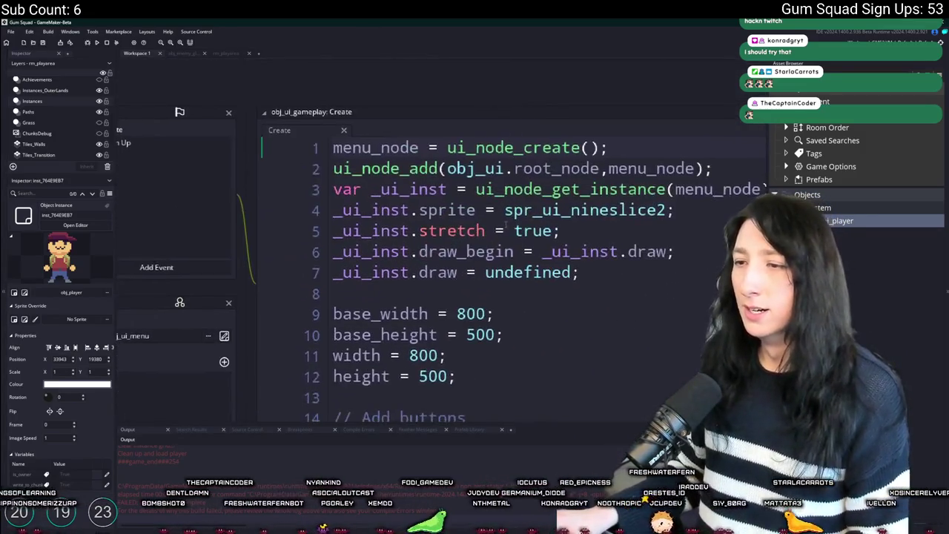
{"action": "left_click", "coordinate": [622, 202]}
{"action": "scroll", "coordinate": [622, 202], "scroll_direction": "down", "scroll_amount": 7}
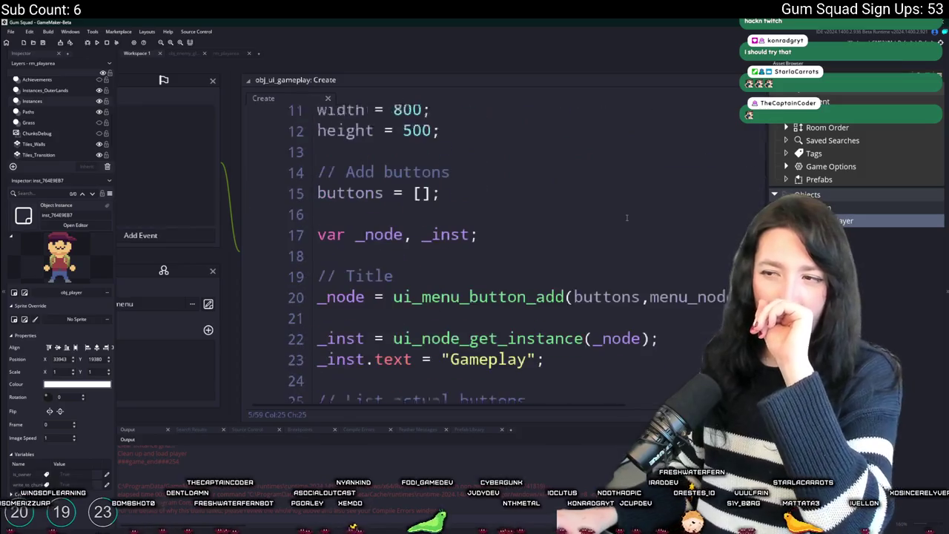
{"action": "left_click", "coordinate": [616, 218]}
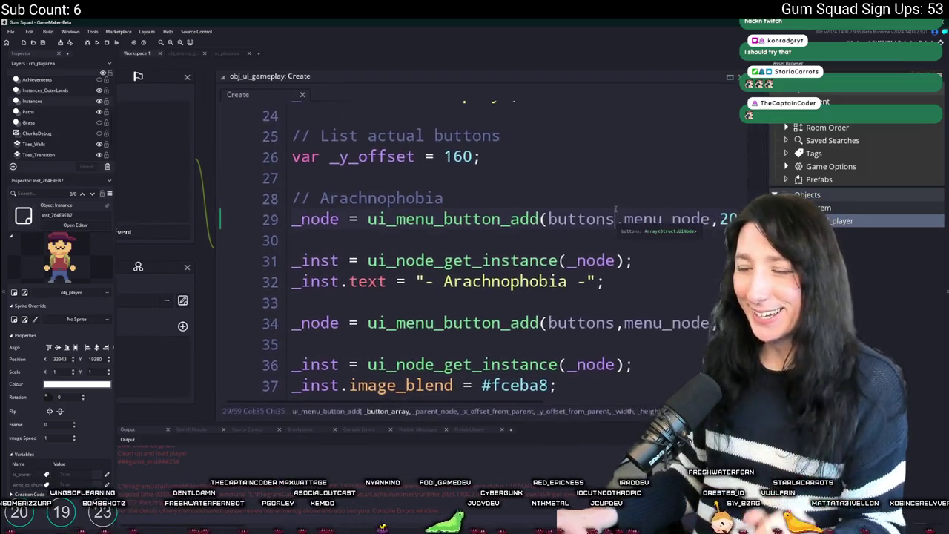
{"action": "key", "text": "ctrl+t"}
Open scr_settings from the 'set' search, give it a full-size tab and scroll to settings_init
{"action": "type", "text": "scr_set"}
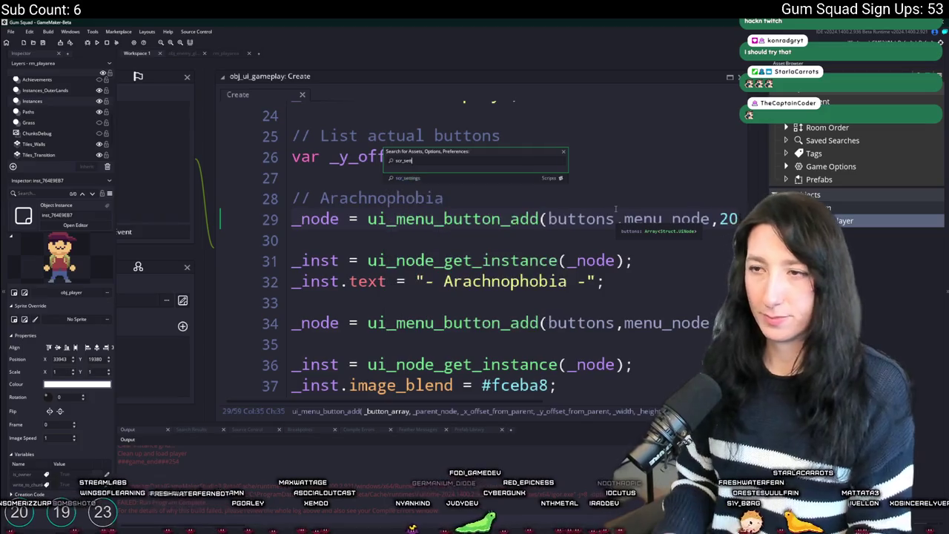
{"action": "key", "text": "Return"}
{"action": "scroll", "coordinate": [290, 237], "scroll_direction": "down", "scroll_amount": 4}
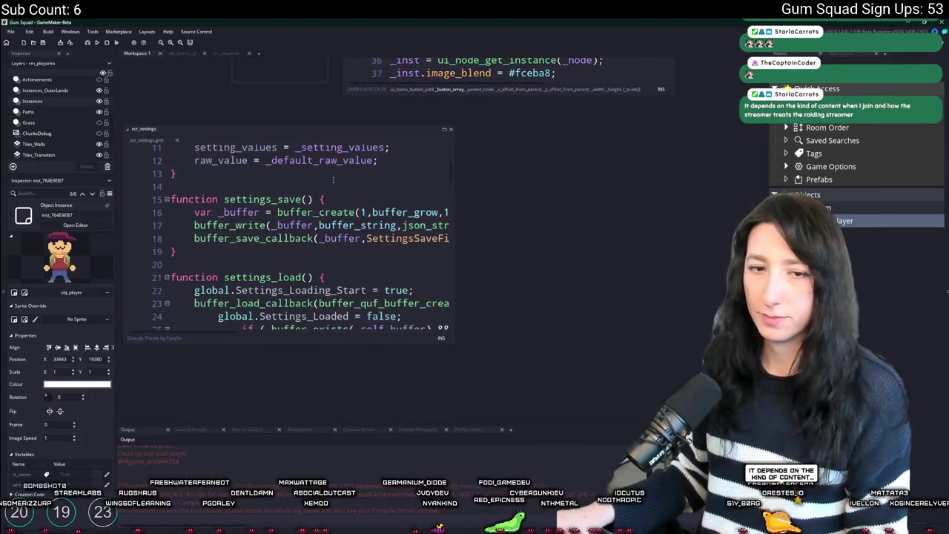
{"action": "left_click_drag", "start_coordinate": [297, 129], "coordinate": [308, 63]}
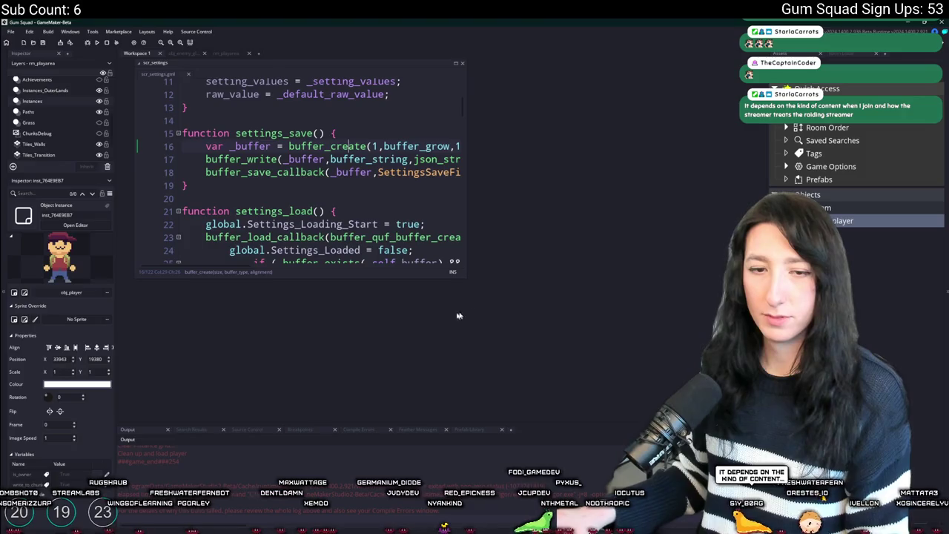
{"action": "left_click_drag", "start_coordinate": [463, 275], "coordinate": [651, 359]}
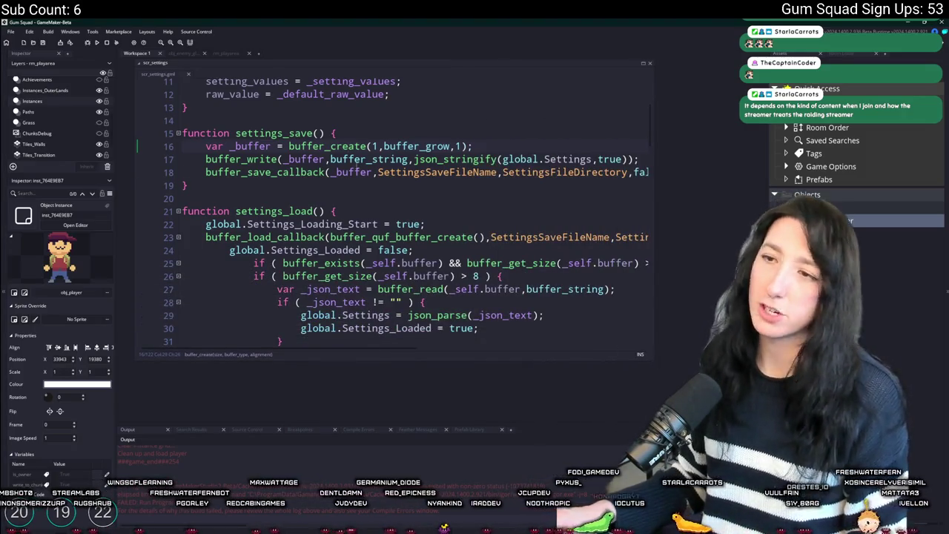
{"action": "scroll", "coordinate": [420, 225], "scroll_direction": "down", "scroll_amount": 18}
{"action": "scroll", "coordinate": [421, 224], "scroll_direction": "down", "scroll_amount": 8}
{"action": "left_click", "coordinate": [643, 63]}
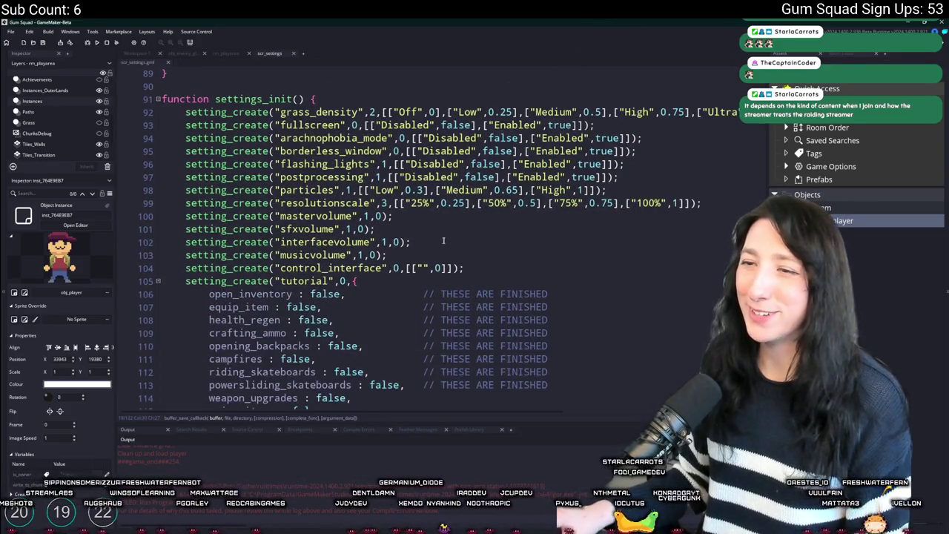
{"action": "left_click", "coordinate": [462, 217]}
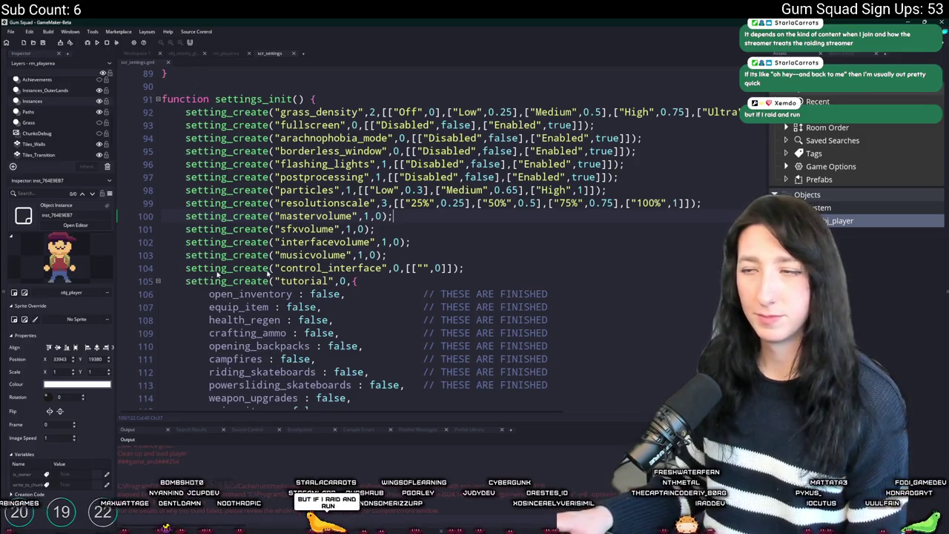
Duplicate the arachnophobia_mode setting line and rename the copy to player_markers
{"action": "left_click", "coordinate": [679, 135]}
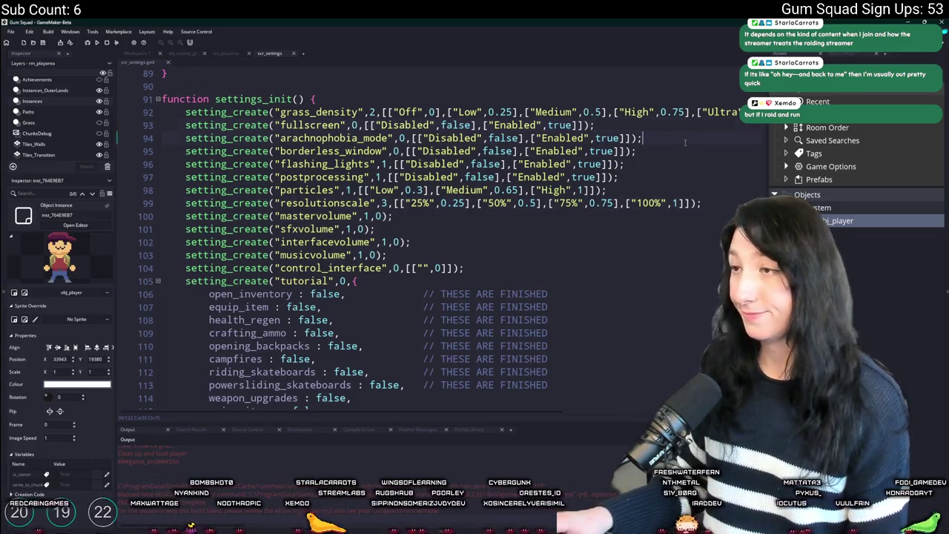
{"action": "key", "text": "ctrl+d"}
{"action": "left_click", "coordinate": [359, 150]}
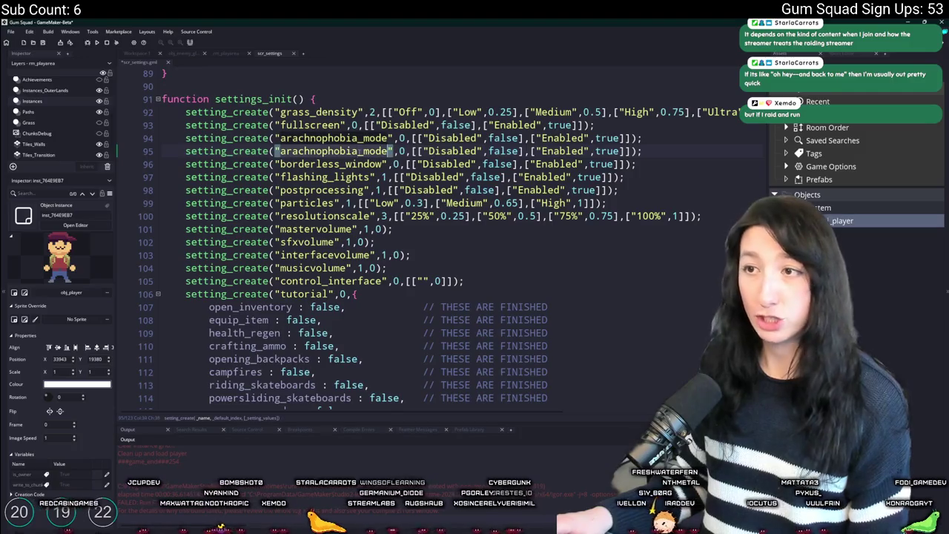
{"action": "double_click", "coordinate": [358, 150]}
{"action": "type", "text": "ply"}
{"action": "key", "text": "BackSpace"}
{"action": "type", "text": "ayher"}
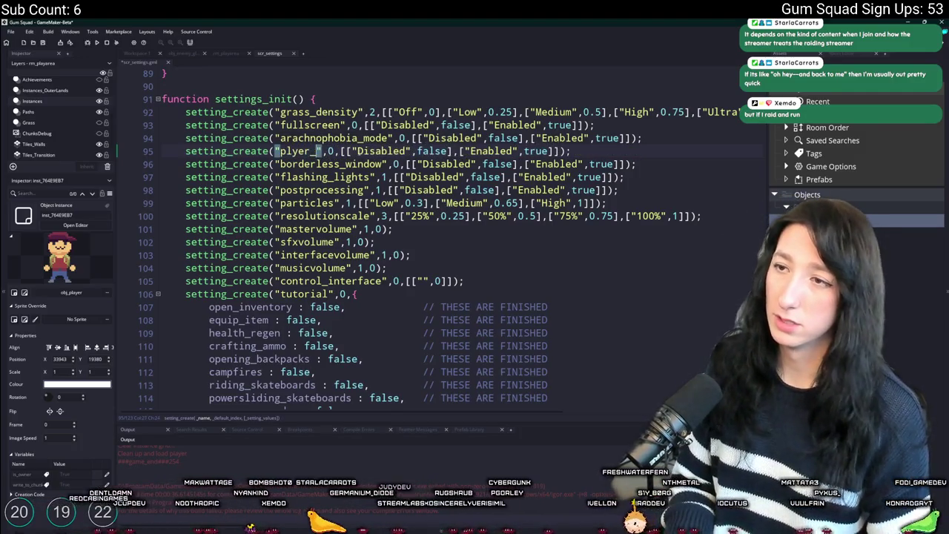
{"action": "key", "text": "BackSpace"}
{"action": "key", "text": "BackSpace"}
{"action": "key", "text": "BackSpace"}
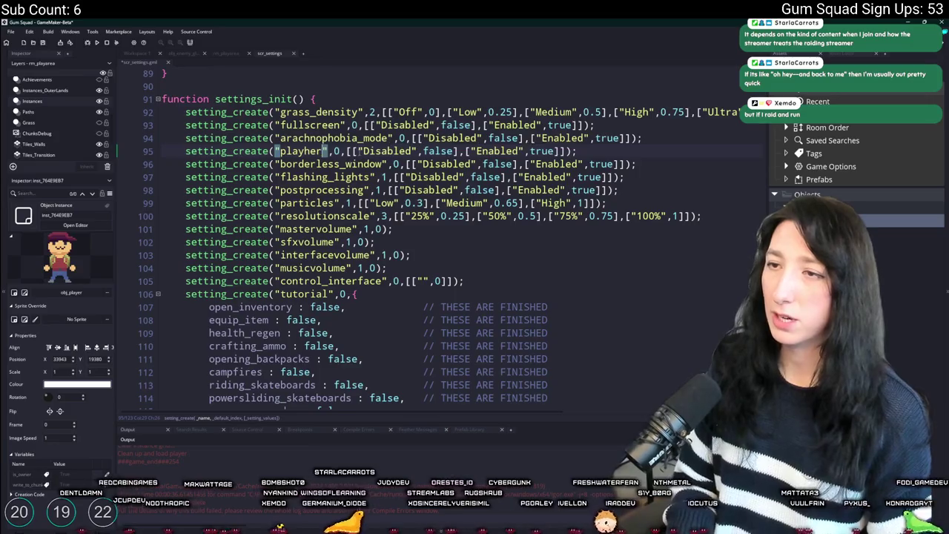
{"action": "type", "text": "er_markers"}
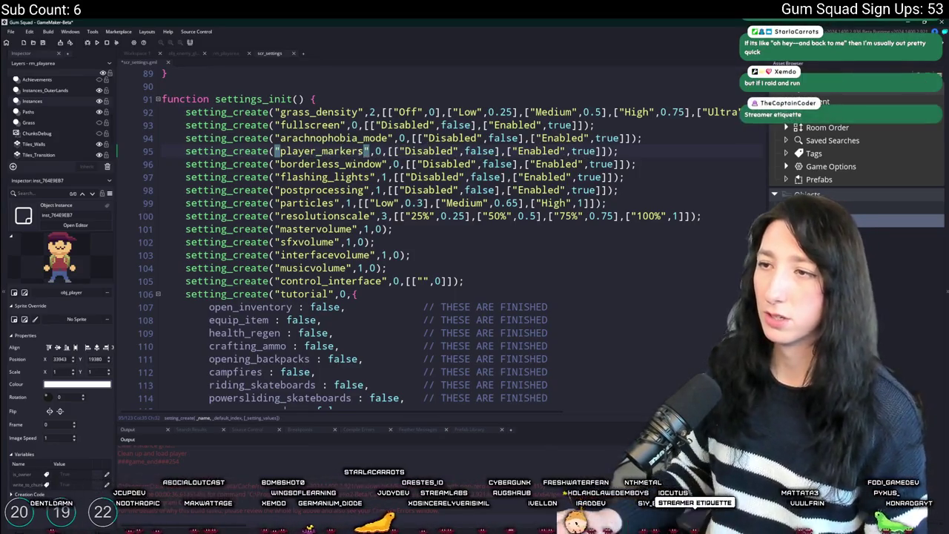
Change the new setting's options to Disabled/0, Nearby/1 and Always/2
{"action": "double_click", "coordinate": [429, 150]}
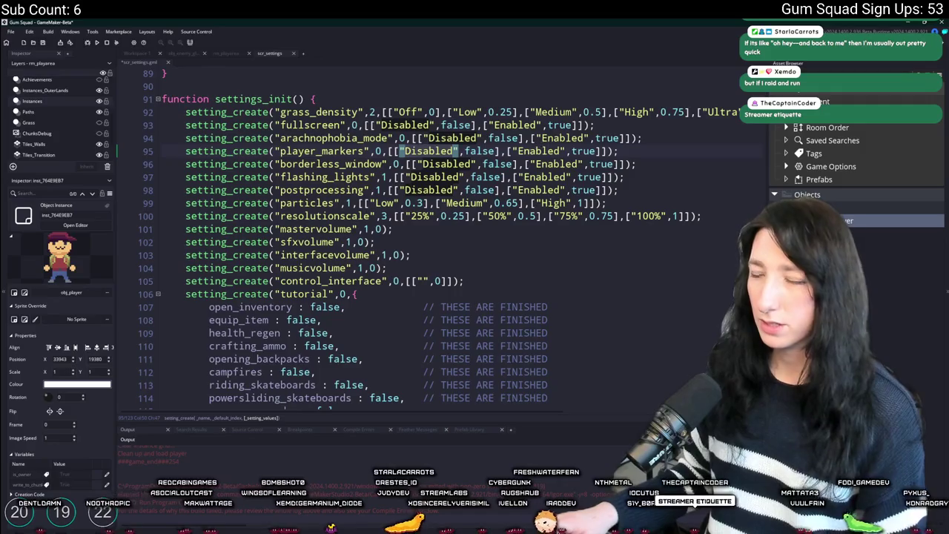
{"action": "double_click", "coordinate": [538, 151]}
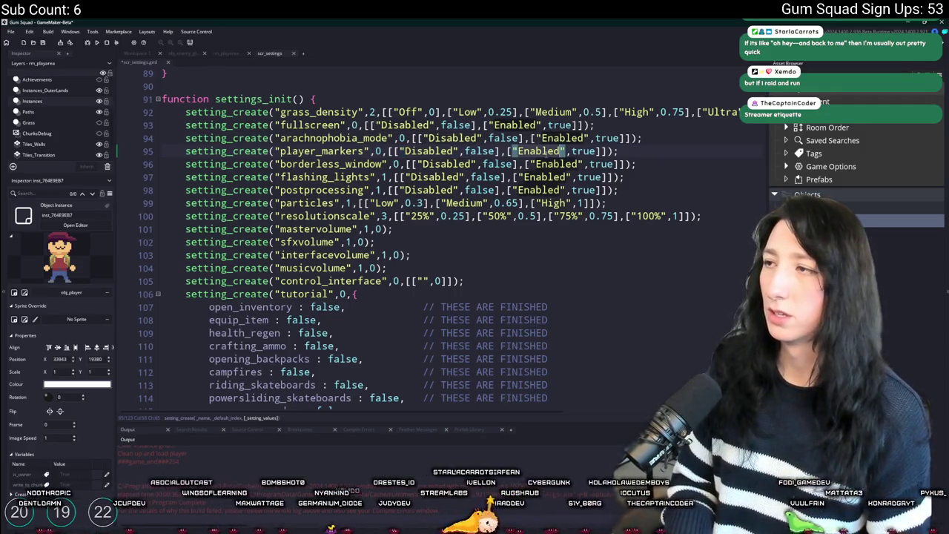
{"action": "type", "text": "\"Nearby\""}
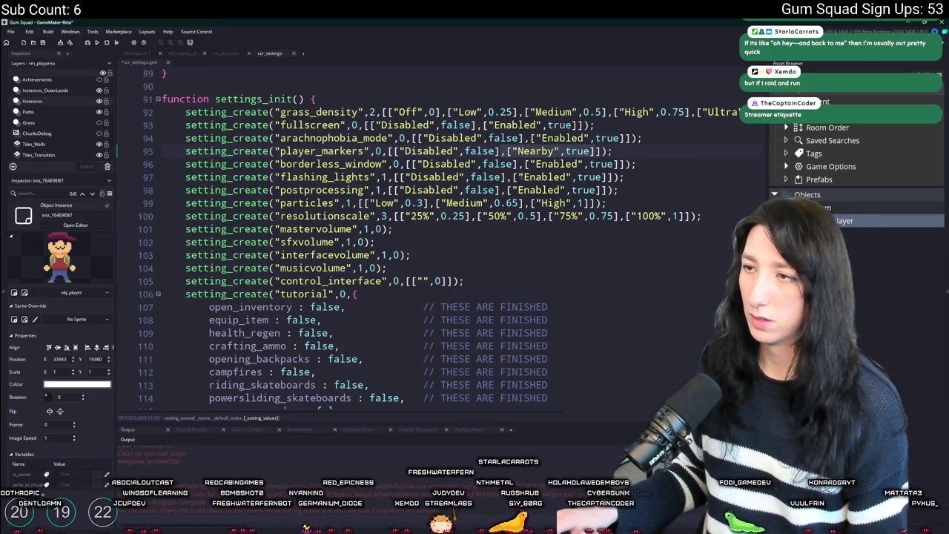
{"action": "type", "text": ",[\"Nearby\",true]"}
{"action": "left_click", "coordinate": [500, 151]}
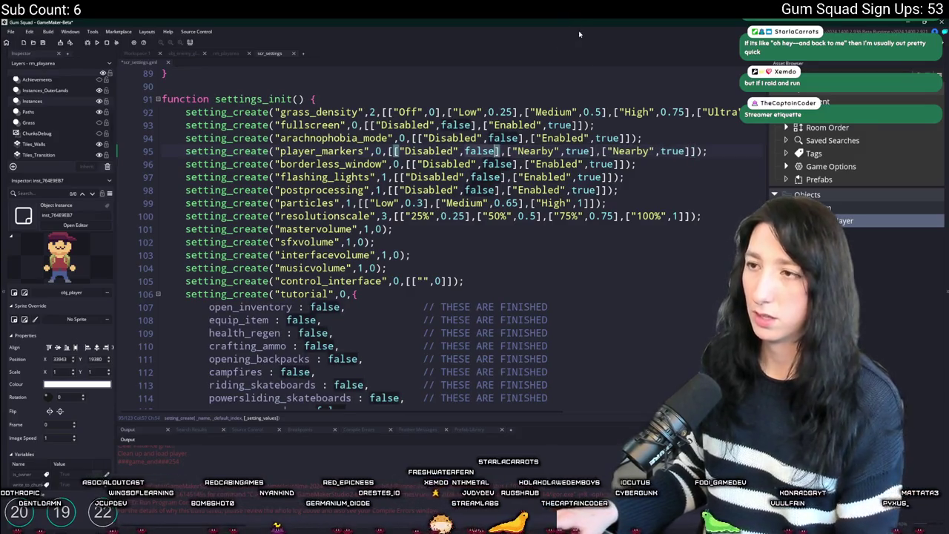
{"action": "type", "text": "0"}
{"action": "double_click", "coordinate": [557, 151]}
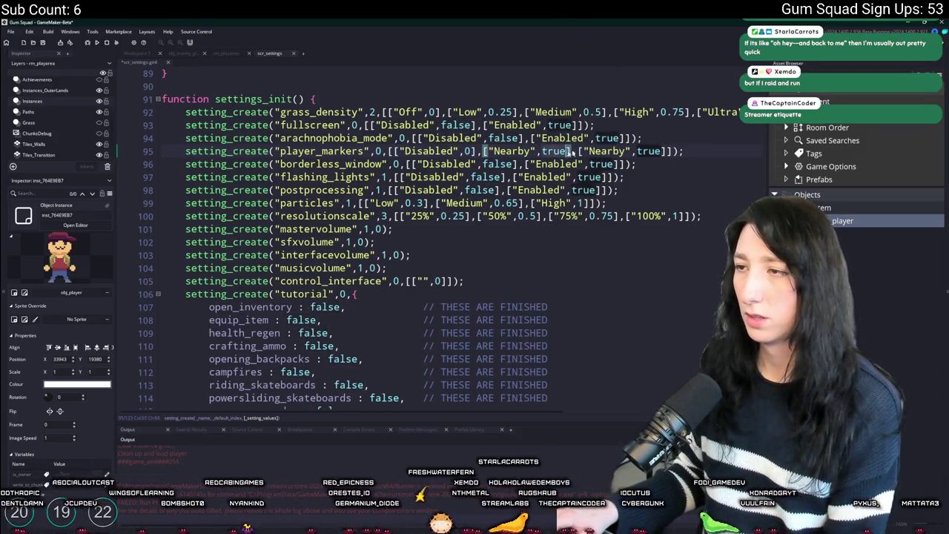
{"action": "type", "text": "1"}
{"action": "double_click", "coordinate": [588, 151]}
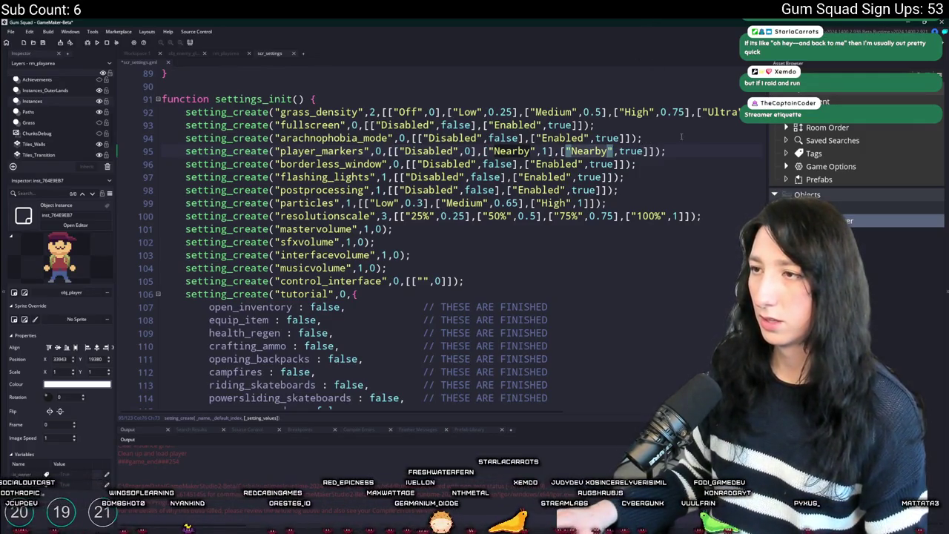
{"action": "type", "text": "Alwa"}
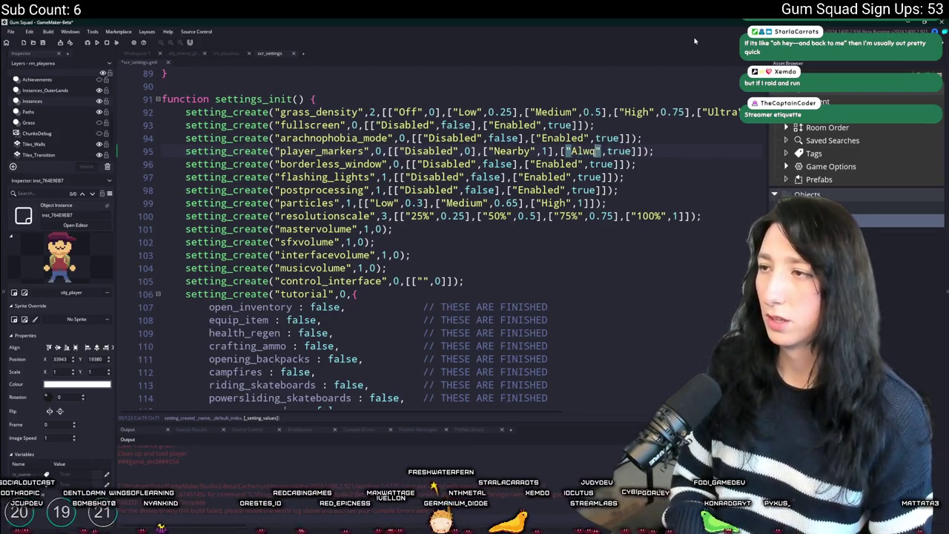
{"action": "type", "text": "ys"}
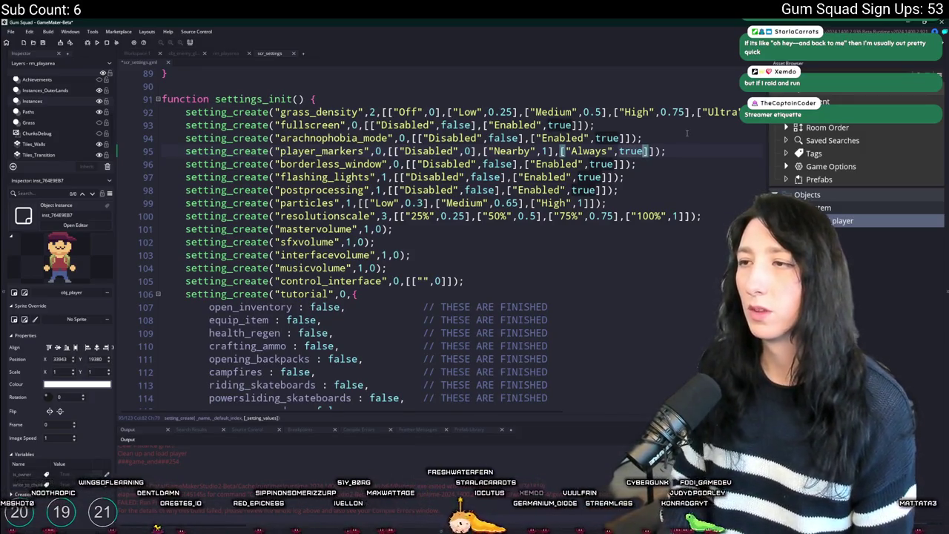
{"action": "double_click", "coordinate": [632, 150]}
{"action": "type", "text": "2"}
Prefix the setting name with show_ to make it show_player_markers
{"action": "left_click", "coordinate": [279, 151]}
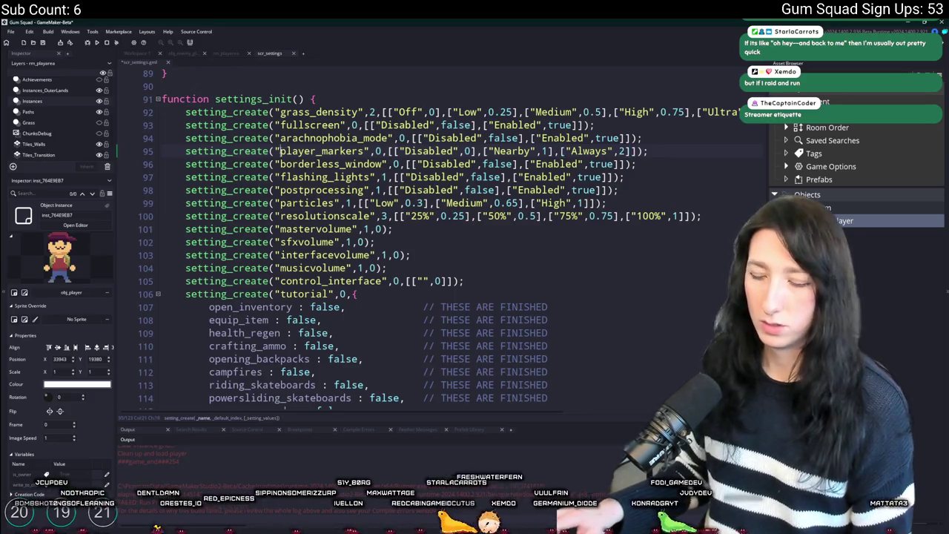
{"action": "type", "text": "show_"}
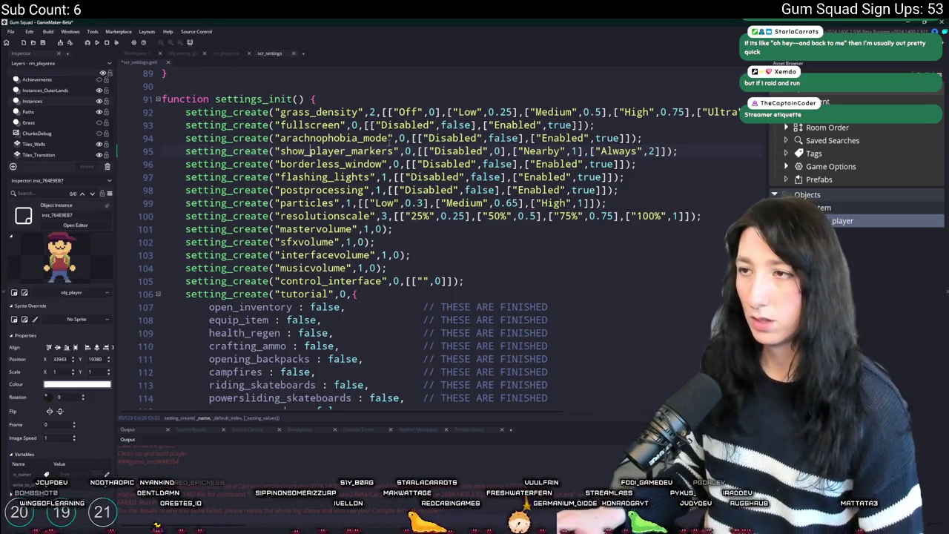
{"action": "double_click", "coordinate": [345, 151]}
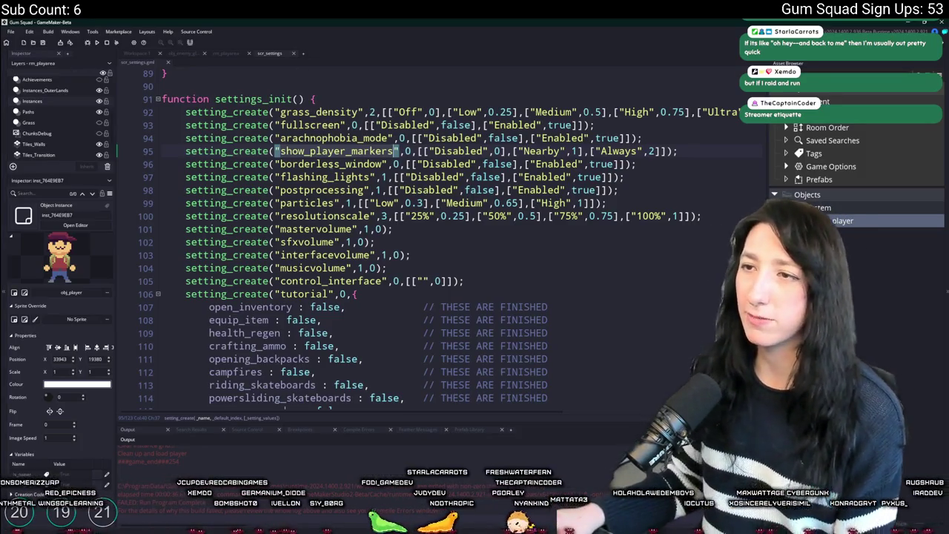
{"action": "double_click", "coordinate": [338, 164]}
{"action": "double_click", "coordinate": [337, 151]}
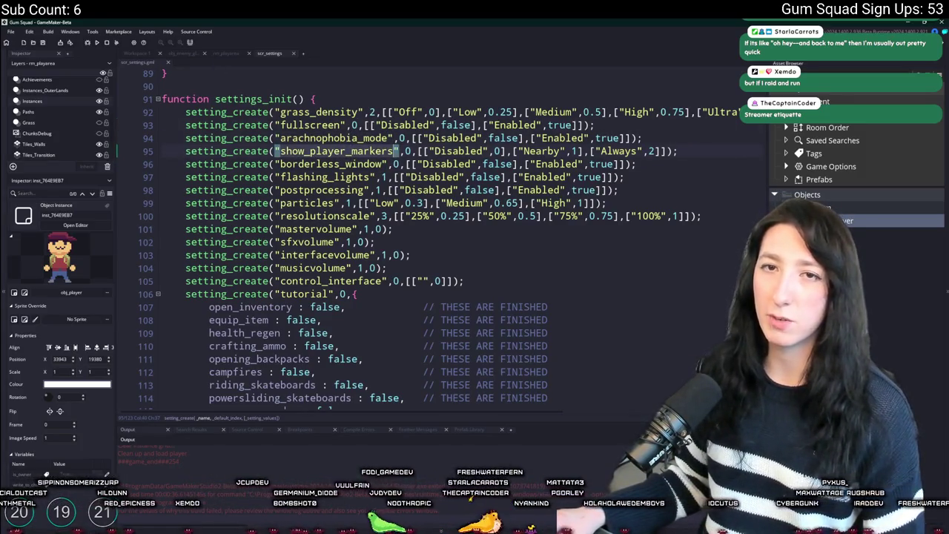
Reopen the obj_ui_gameplay object by searching assets for 'obj_ui_Ga'
{"action": "left_click", "coordinate": [226, 54]}
{"action": "key", "text": "ctrl+t"}
{"action": "type", "text": "obj"}
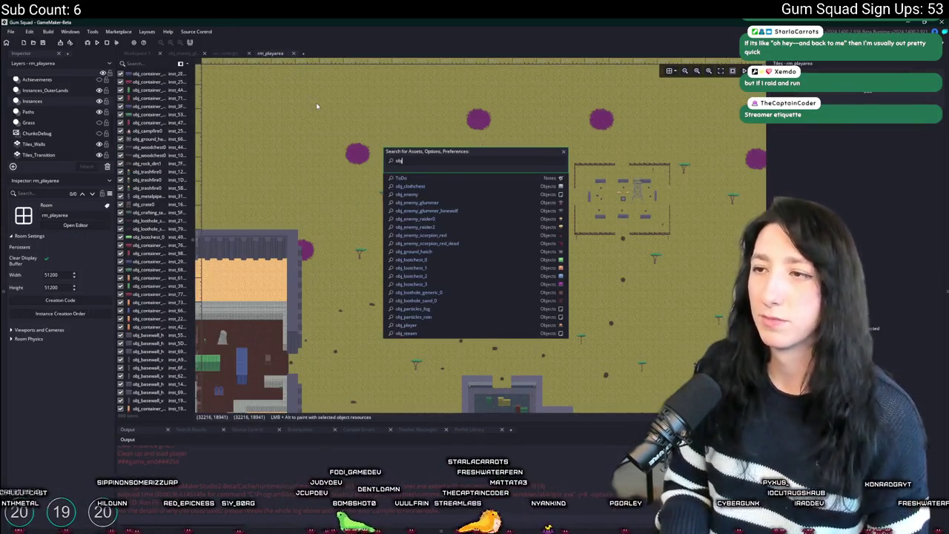
{"action": "type", "text": "_ui_Ga"}
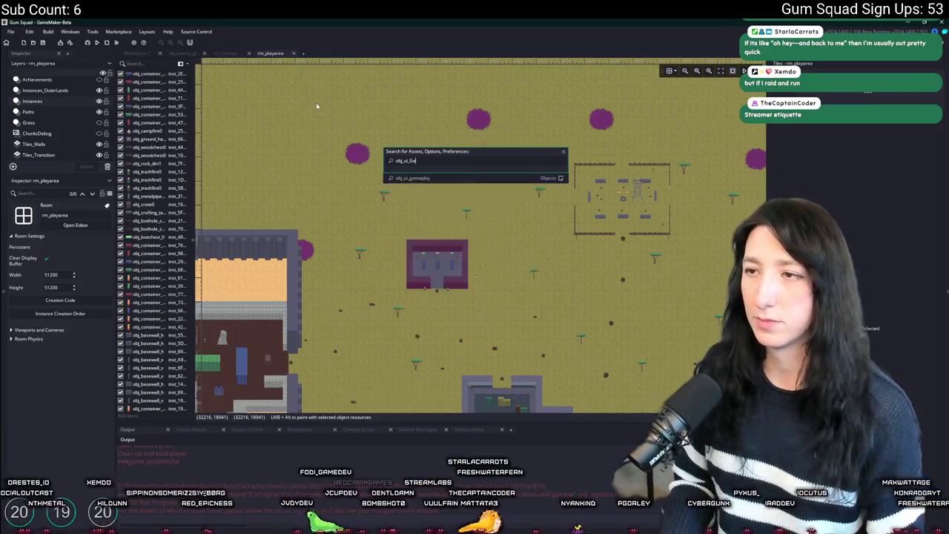
{"action": "key", "text": "Return"}
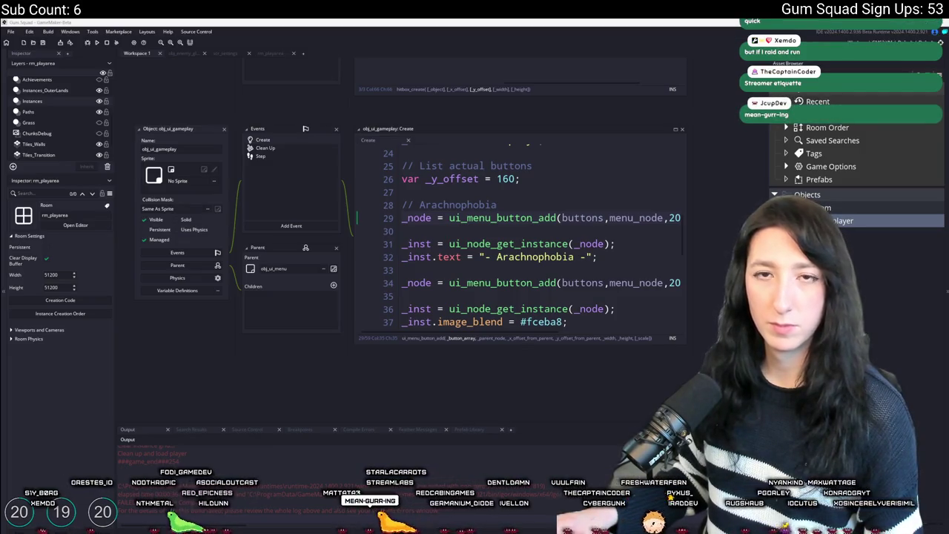
Maximise the Create event code and paste a copy of the Arachnophobia button block below it
{"action": "left_click_drag", "start_coordinate": [676, 131], "coordinate": [636, 127]}
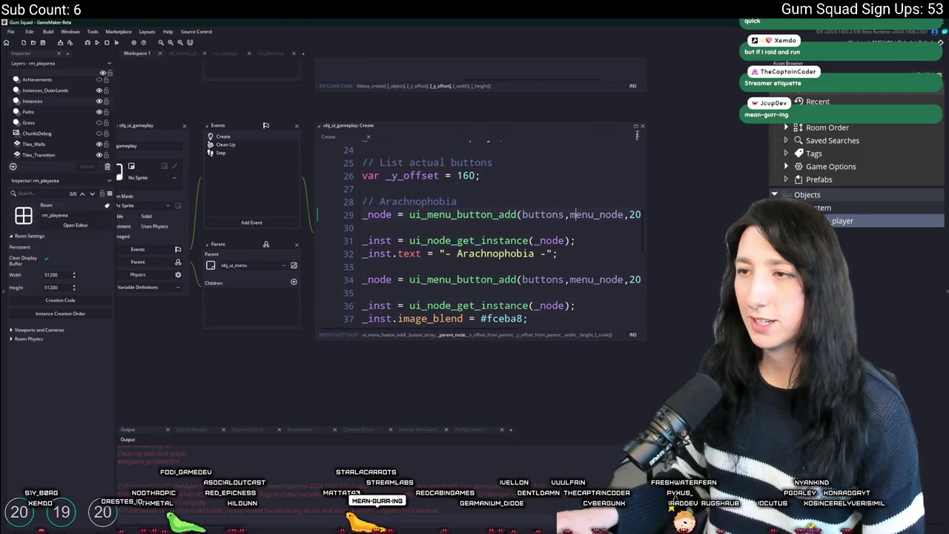
{"action": "left_click", "coordinate": [636, 126]}
{"action": "mouse_move", "coordinate": [162, 386]}
{"action": "left_mouse_down"}
{"action": "mouse_move", "coordinate": [161, 337]}
{"action": "mouse_move", "coordinate": [201, 238]}
{"action": "mouse_move", "coordinate": [166, 113]}
{"action": "mouse_move", "coordinate": [171, 128]}
{"action": "left_mouse_up"}
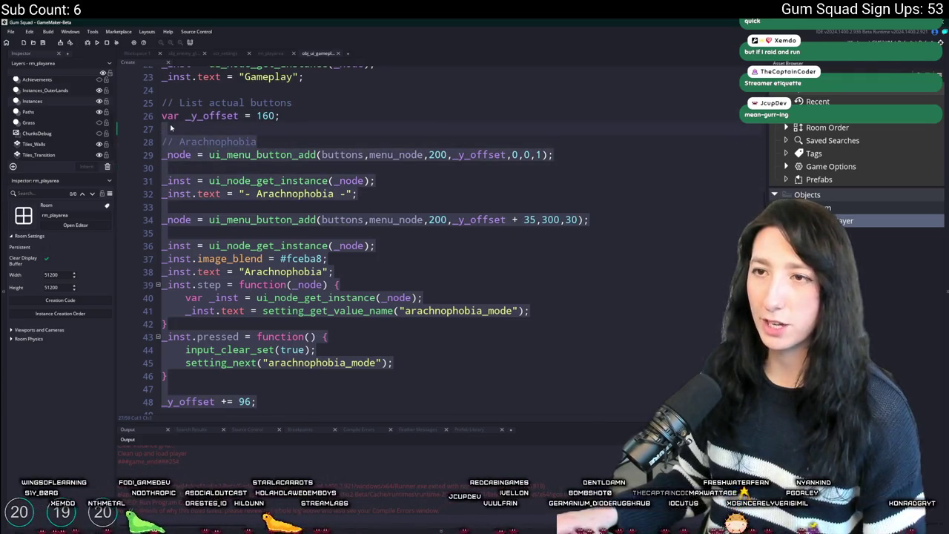
{"action": "key", "text": "ctrl+c"}
{"action": "left_click", "coordinate": [165, 414]}
{"action": "key", "text": "ctrl+v"}
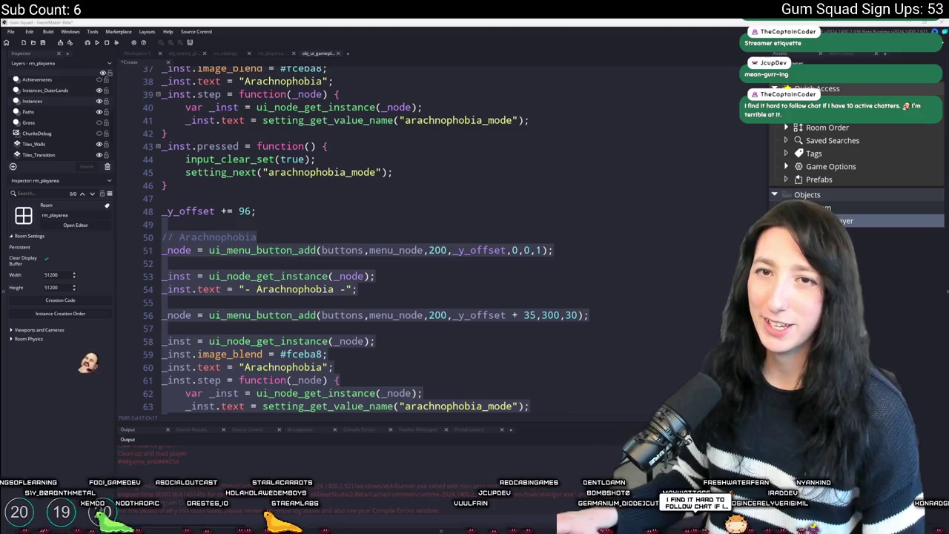
{"action": "key", "text": "alt+Tab"}
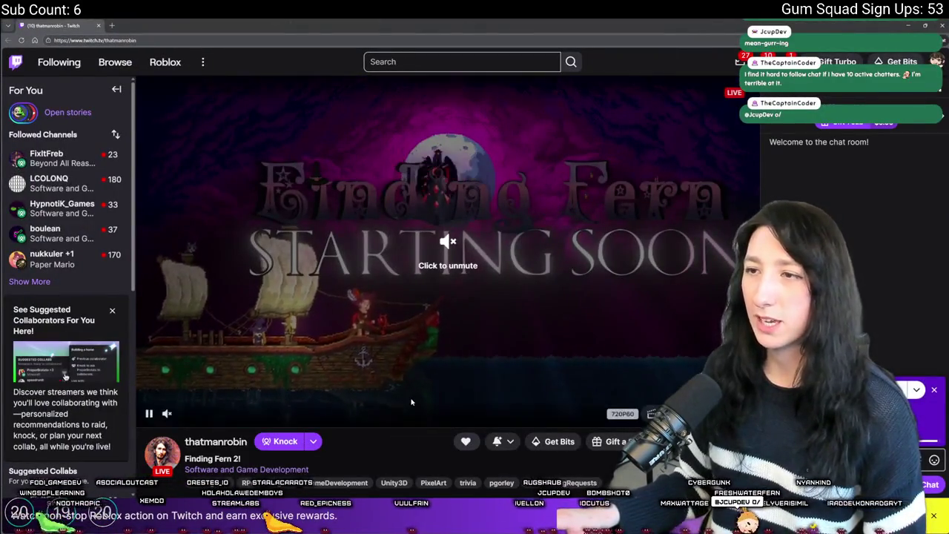
Scroll the Twitch channel to its Socials panel and open the Steam link in a new tab
{"action": "scroll", "coordinate": [400, 431], "scroll_direction": "down", "scroll_amount": 1}
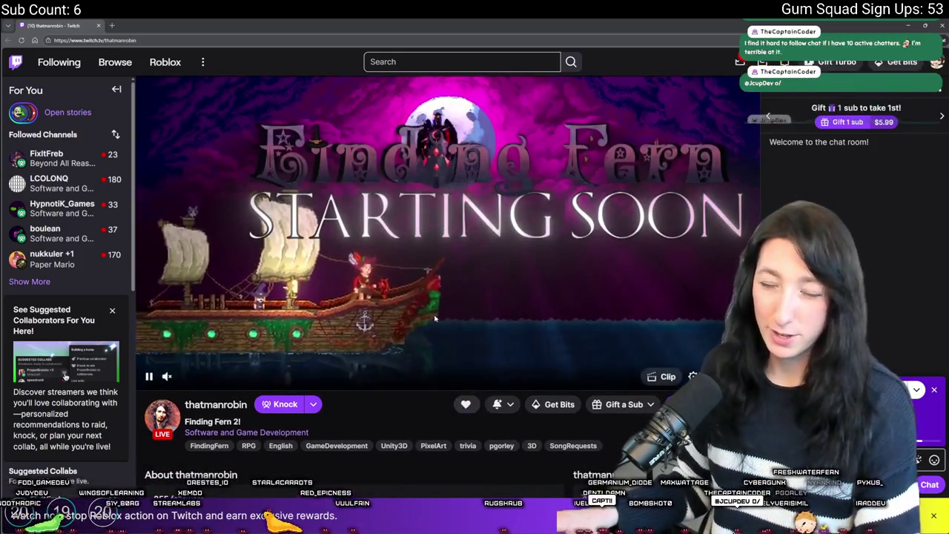
{"action": "scroll", "coordinate": [245, 385], "scroll_direction": "down", "scroll_amount": 1}
{"action": "scroll", "coordinate": [394, 315], "scroll_direction": "up", "scroll_amount": 1}
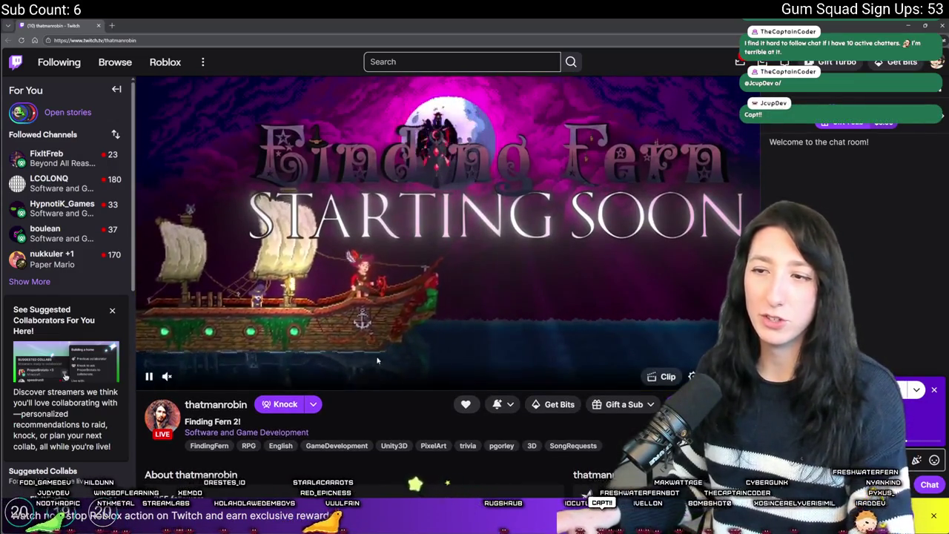
{"action": "right_click", "coordinate": [385, 357]}
{"action": "right_click", "coordinate": [344, 357]}
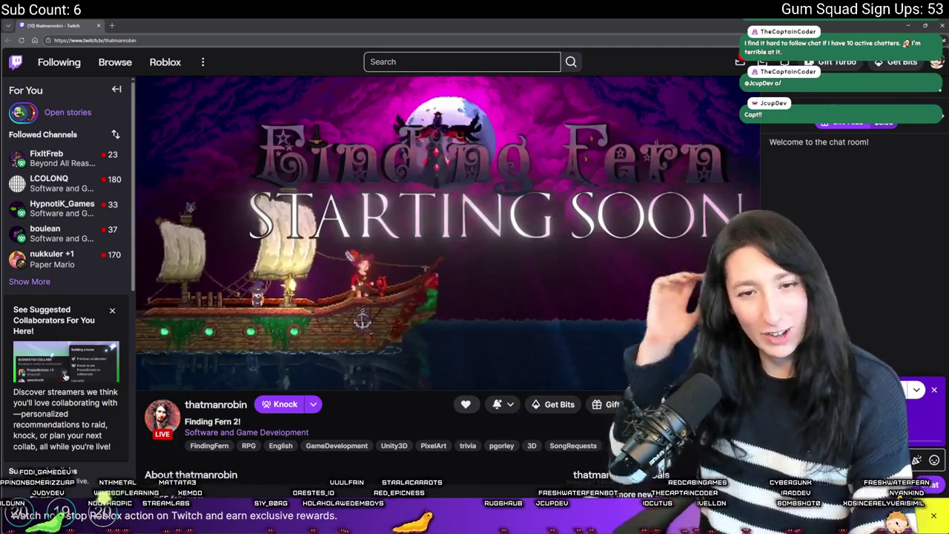
{"action": "scroll", "coordinate": [512, 336], "scroll_direction": "down", "scroll_amount": 2}
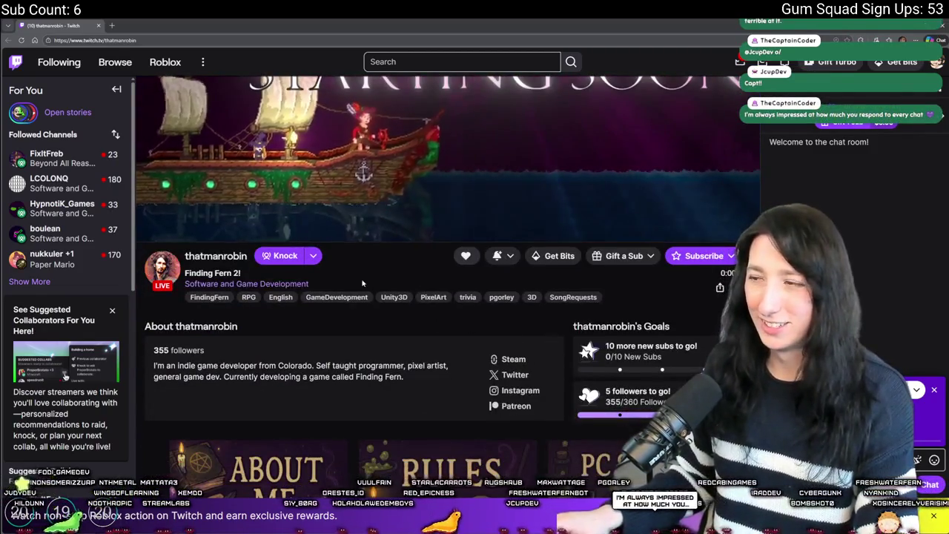
{"action": "scroll", "coordinate": [333, 267], "scroll_direction": "down", "scroll_amount": 4}
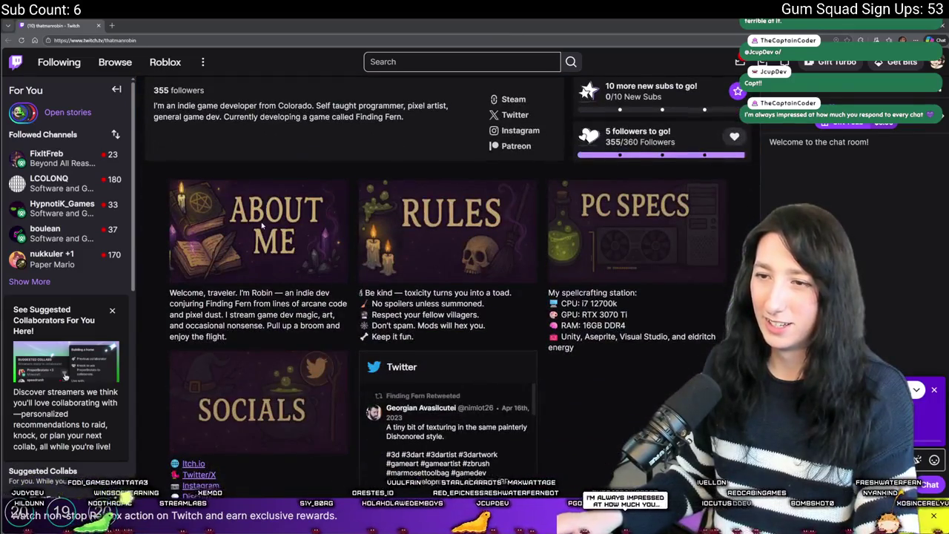
{"action": "scroll", "coordinate": [261, 226], "scroll_direction": "down", "scroll_amount": 2}
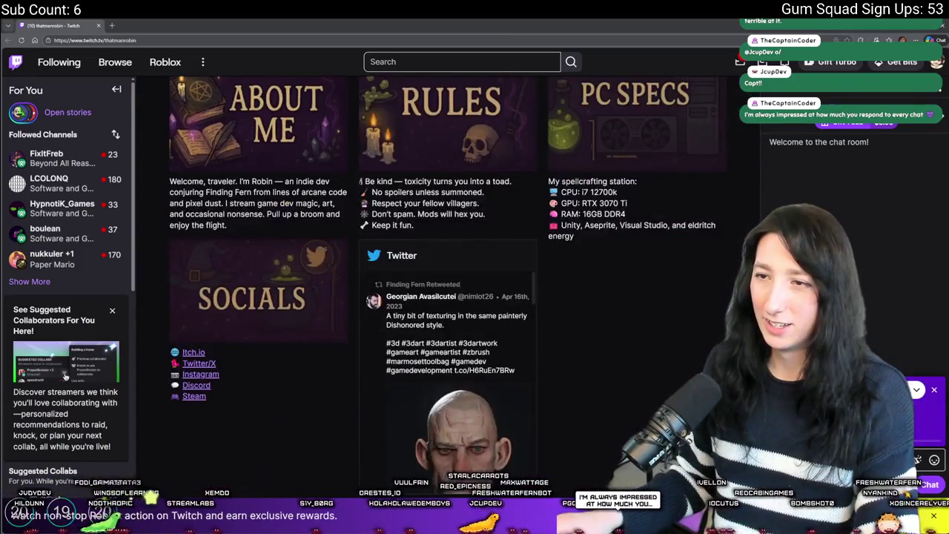
{"action": "left_click", "coordinate": [192, 396]}
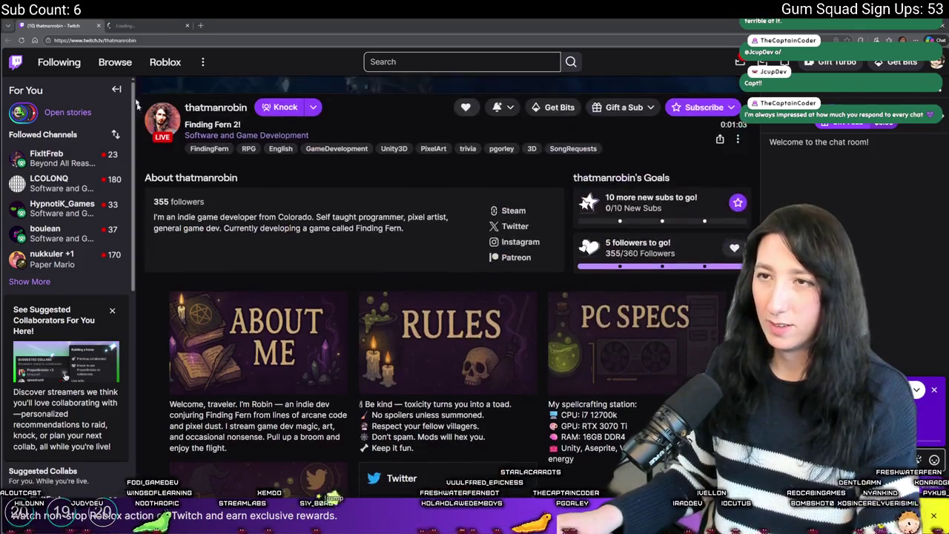
{"action": "key", "text": "ctrl+Tab"}
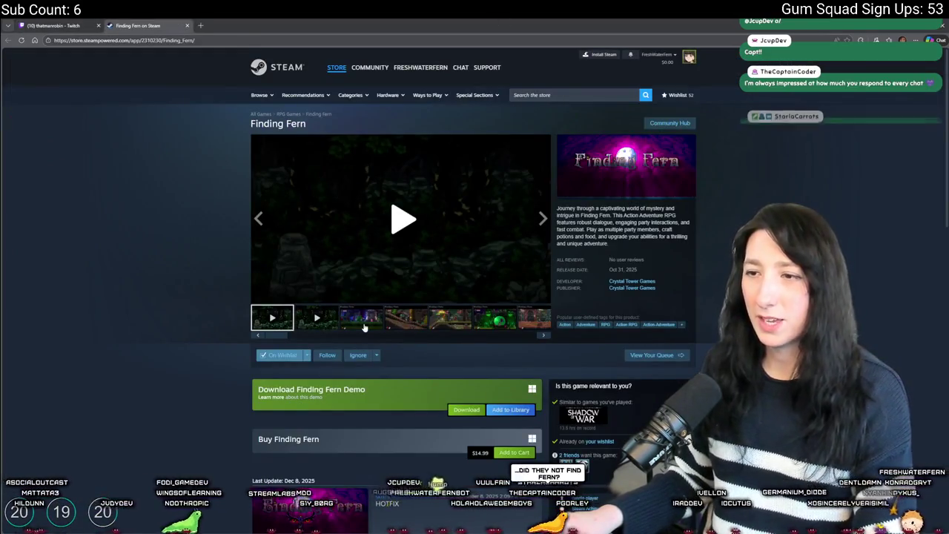
Page through the Finding Fern screenshots in the full-screen gallery viewer
{"action": "left_click", "coordinate": [361, 318]}
{"action": "left_click", "coordinate": [445, 221]}
{"action": "left_click", "coordinate": [593, 259]}
{"action": "left_click", "coordinate": [634, 277]}
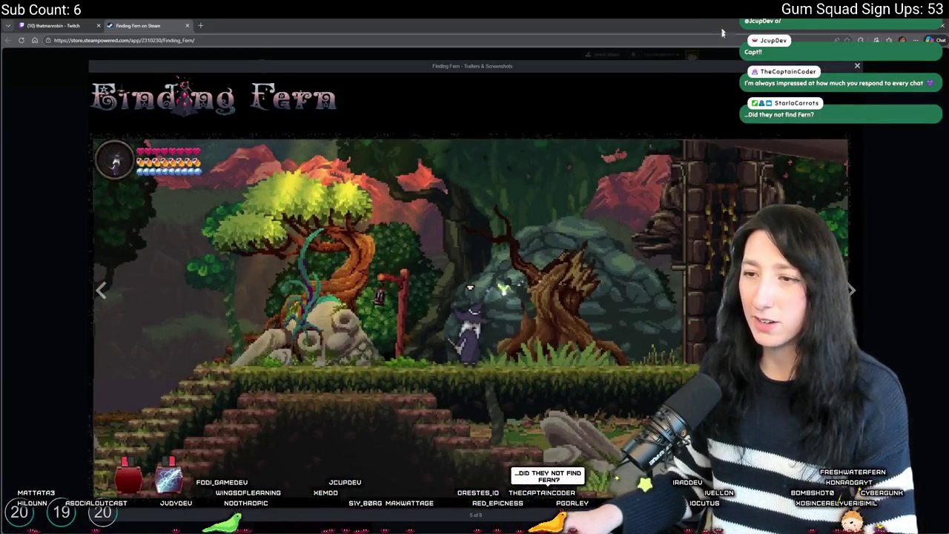
{"action": "left_click", "coordinate": [634, 276]}
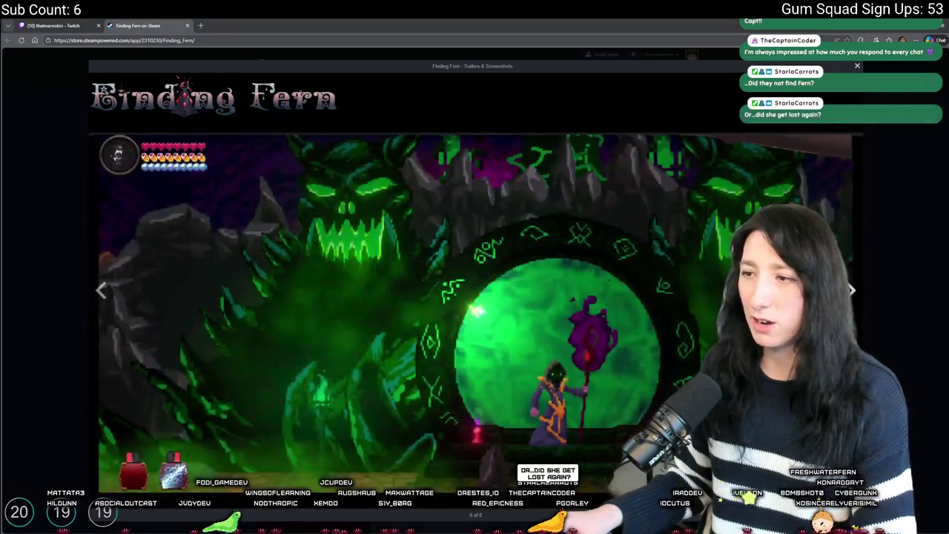
{"action": "left_click", "coordinate": [850, 290]}
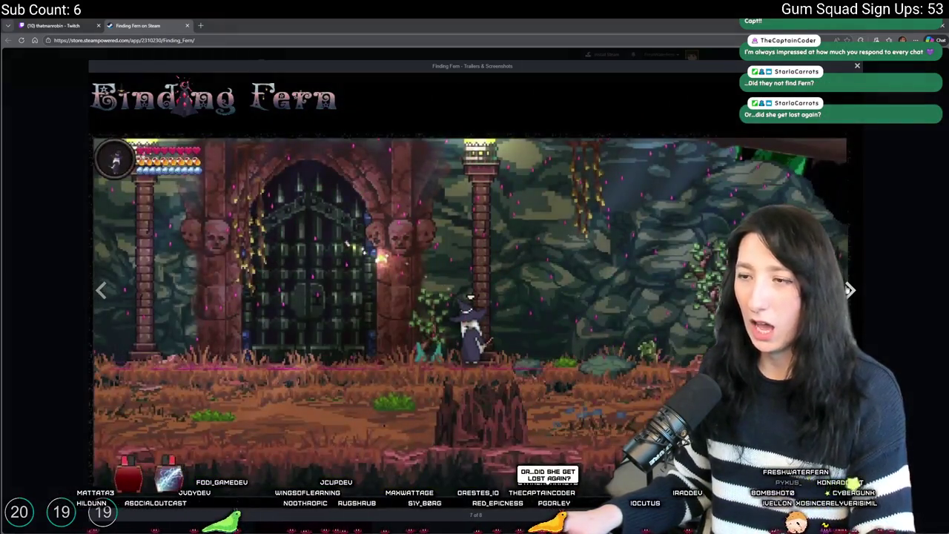
{"action": "left_click", "coordinate": [849, 289]}
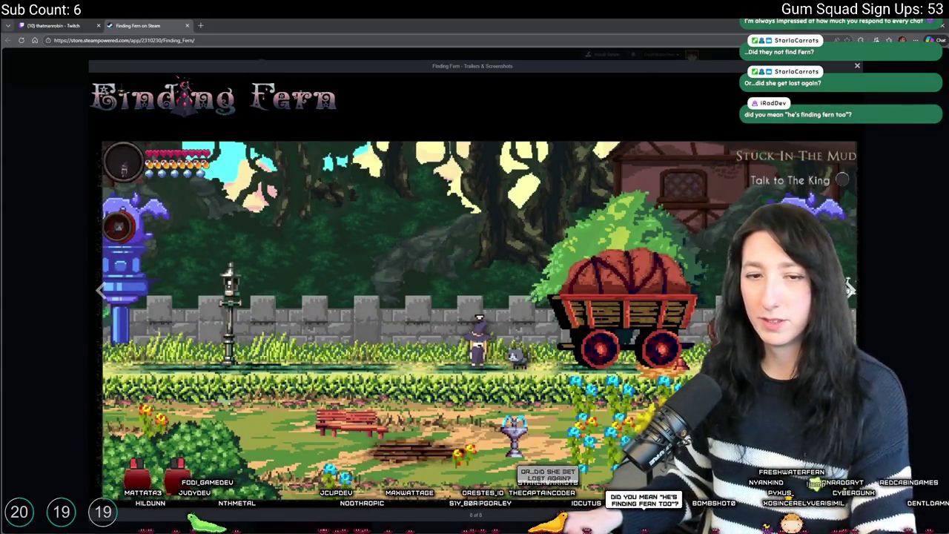
{"action": "left_click", "coordinate": [850, 290]}
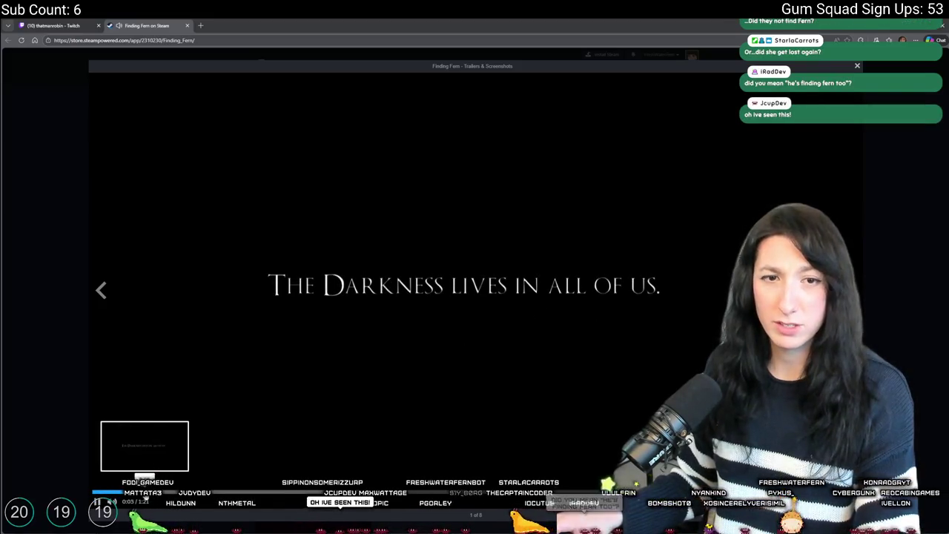
Skip through the first trailer, exit the viewer, and load Official Trailer 2
{"action": "left_click", "coordinate": [186, 493]}
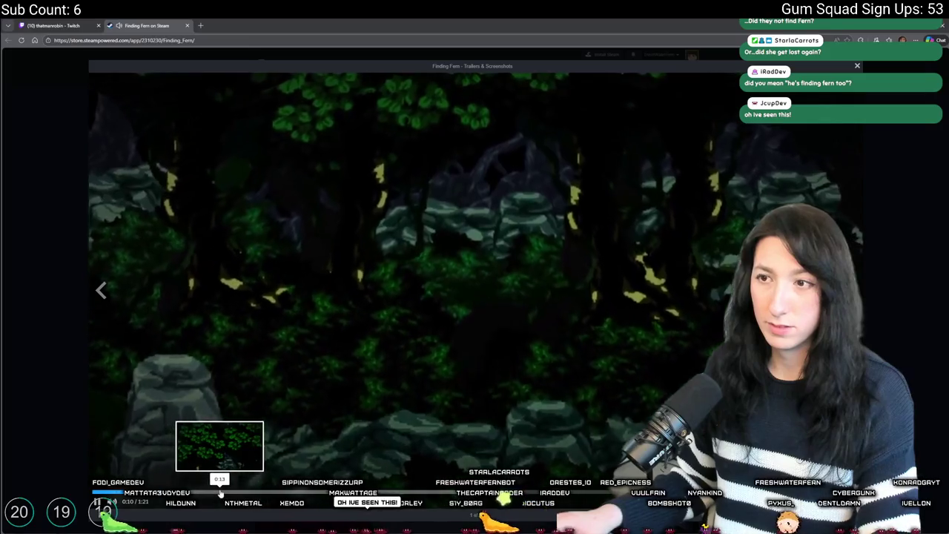
{"action": "left_click", "coordinate": [220, 492]}
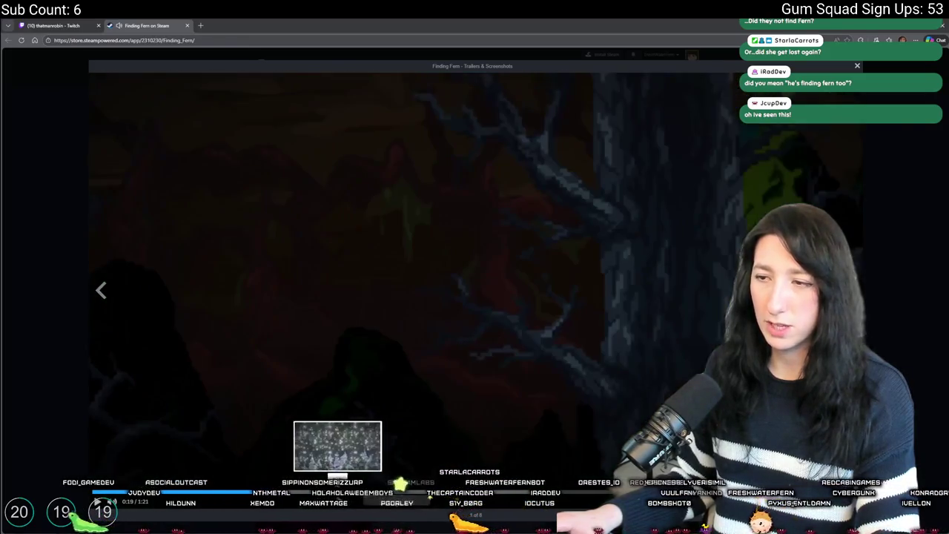
{"action": "left_click", "coordinate": [404, 493]}
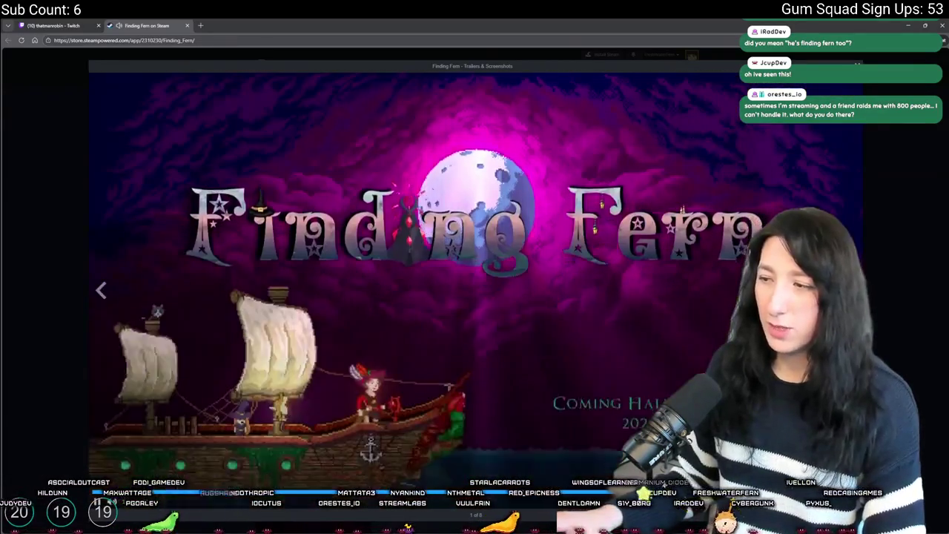
{"action": "key", "text": "Escape"}
{"action": "left_click", "coordinate": [326, 266]}
{"action": "left_click", "coordinate": [316, 317]}
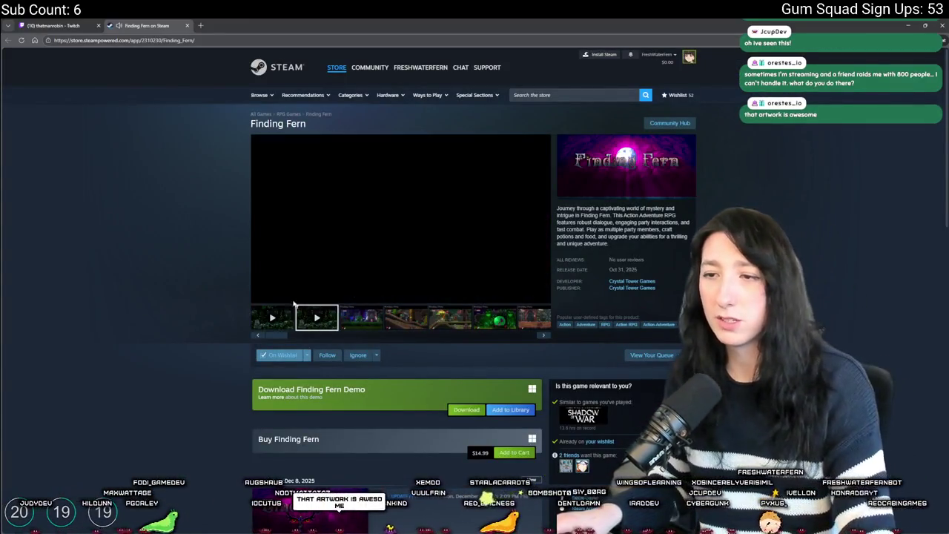
Play Official Trailer 2, skipping ahead to 0:32, 1:15 and the closing title scene
{"action": "left_click", "coordinate": [296, 286]}
{"action": "left_click", "coordinate": [346, 287]}
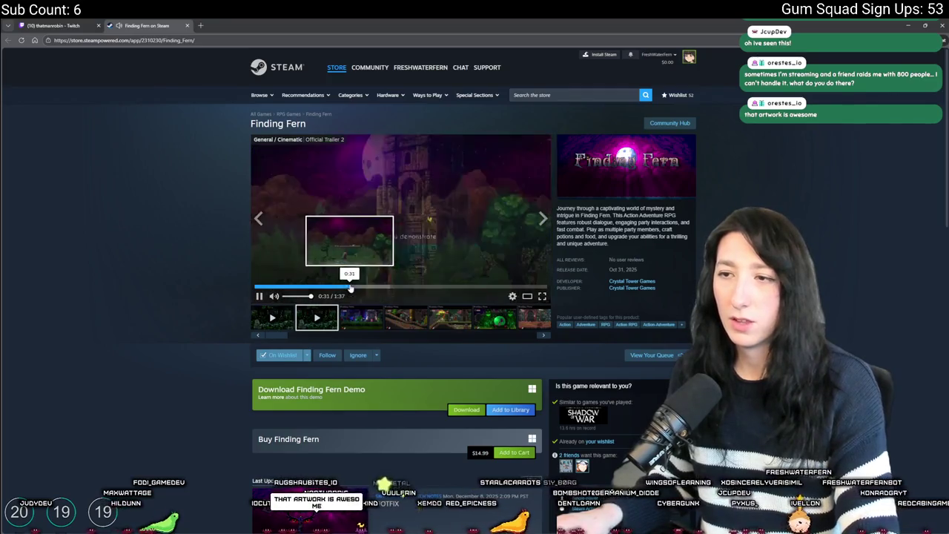
{"action": "left_click", "coordinate": [501, 285]}
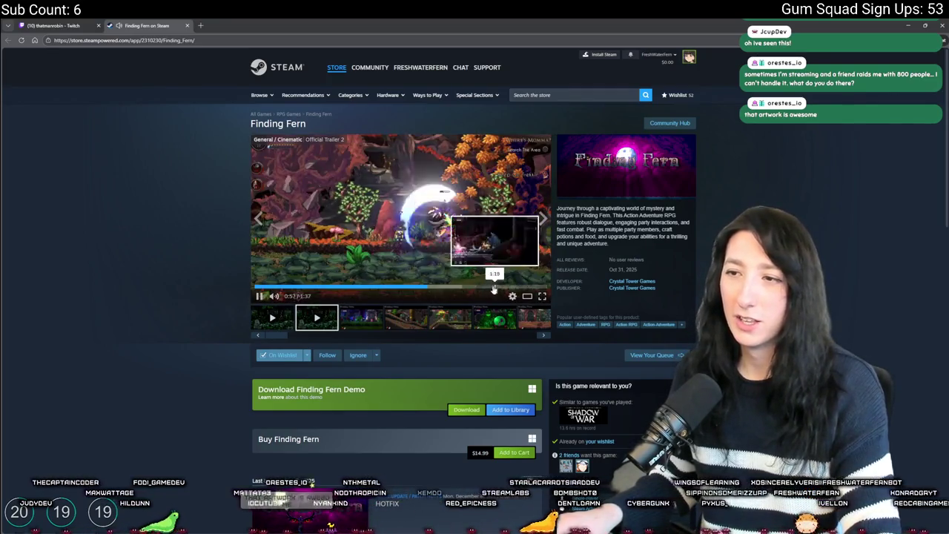
{"action": "left_click", "coordinate": [529, 286]}
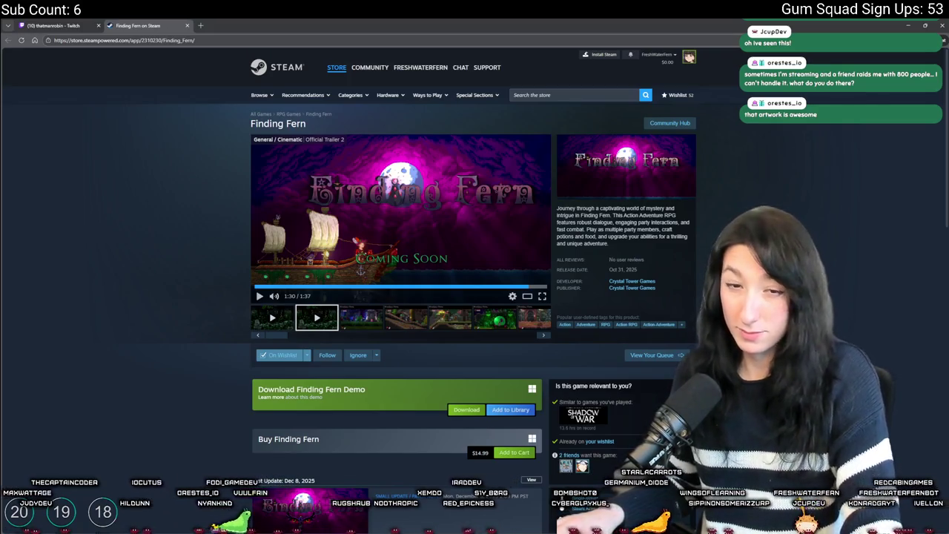
Step through the store screenshots full-screen, then exit the viewer
{"action": "left_click", "coordinate": [360, 317]}
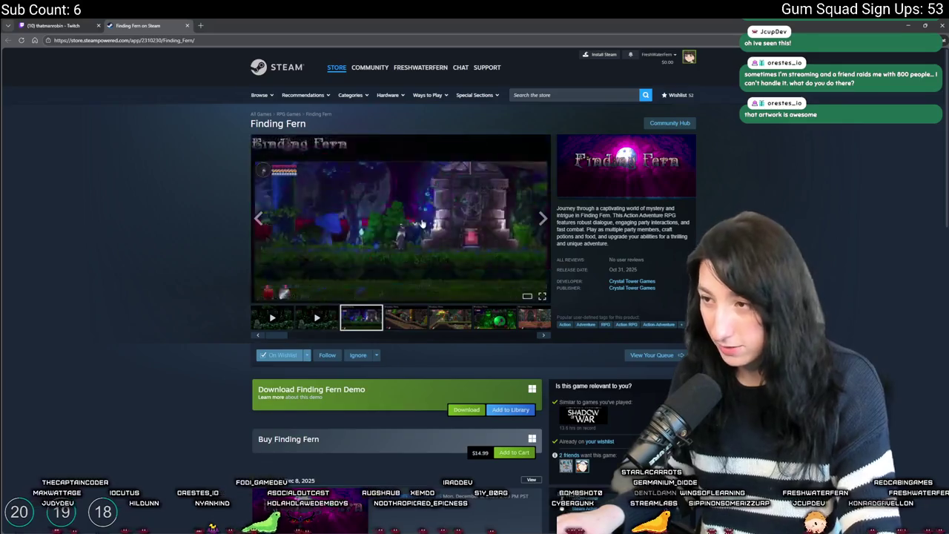
{"action": "left_click", "coordinate": [475, 210]}
{"action": "left_click", "coordinate": [850, 289]}
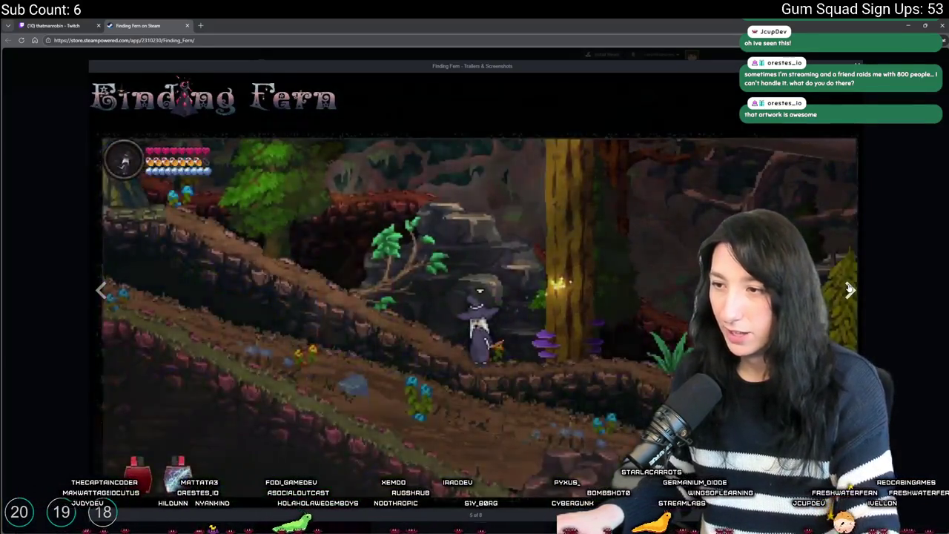
{"action": "left_click", "coordinate": [850, 289]}
{"action": "left_click", "coordinate": [850, 289]}
{"action": "left_click", "coordinate": [850, 290]}
{"action": "key", "text": "Escape"}
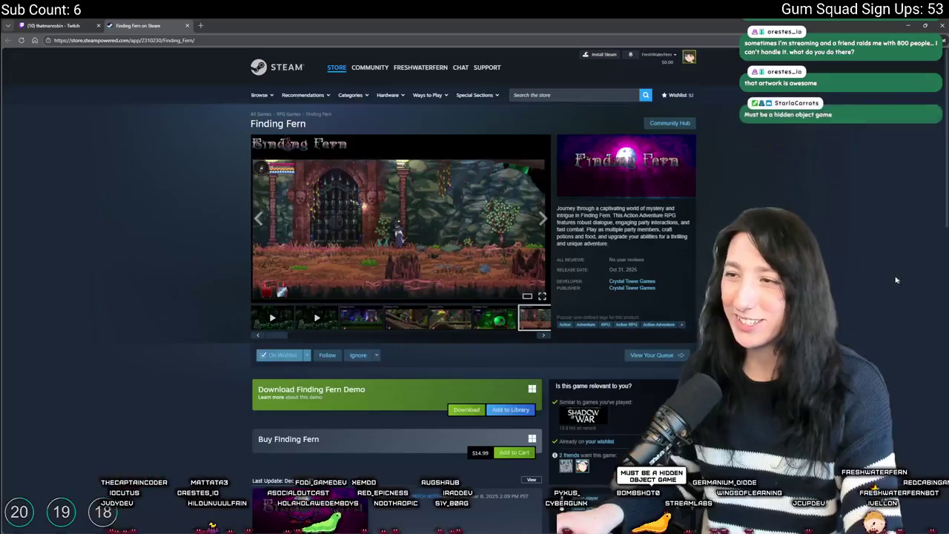
Read the expanded About description, then close the Finding Fern store tab
{"action": "scroll", "coordinate": [540, 217], "scroll_direction": "down", "scroll_amount": 3}
{"action": "scroll", "coordinate": [483, 245], "scroll_direction": "up", "scroll_amount": 2}
{"action": "scroll", "coordinate": [388, 271], "scroll_direction": "down", "scroll_amount": 5}
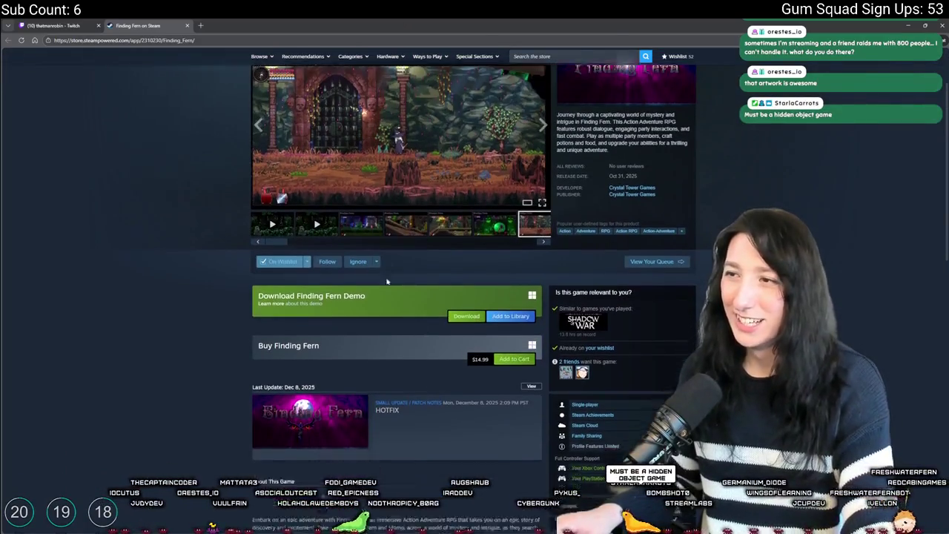
{"action": "scroll", "coordinate": [380, 296], "scroll_direction": "down", "scroll_amount": 4}
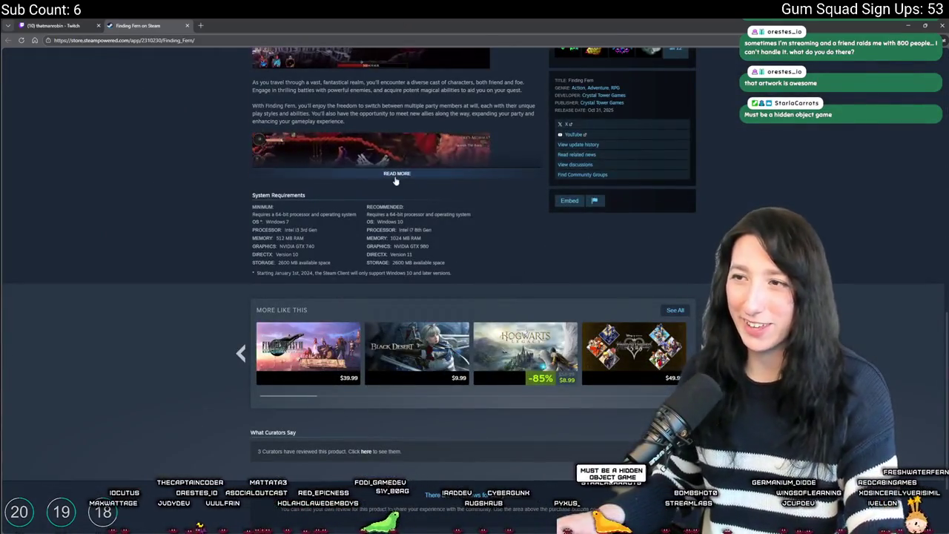
{"action": "left_click", "coordinate": [397, 170]}
{"action": "scroll", "coordinate": [401, 160], "scroll_direction": "up", "scroll_amount": 1}
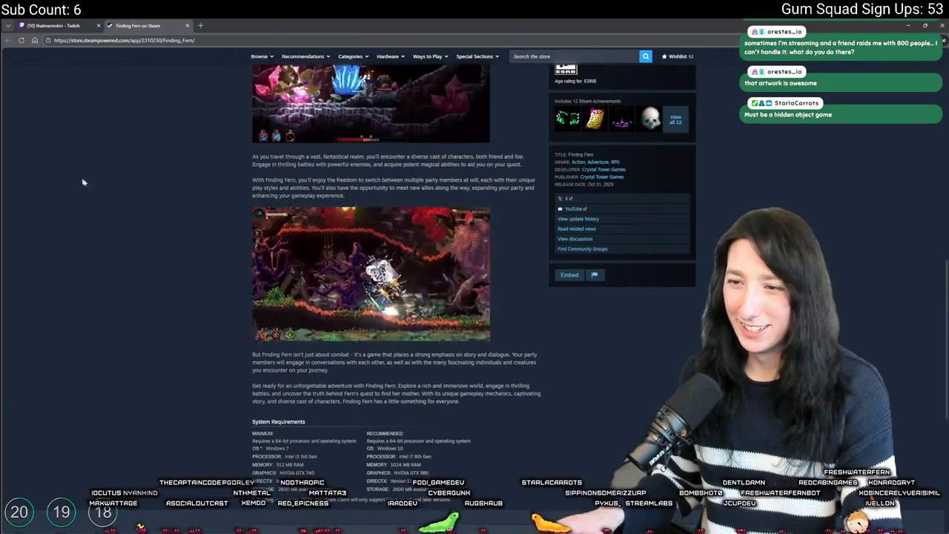
{"action": "scroll", "coordinate": [416, 443], "scroll_direction": "up", "scroll_amount": 10}
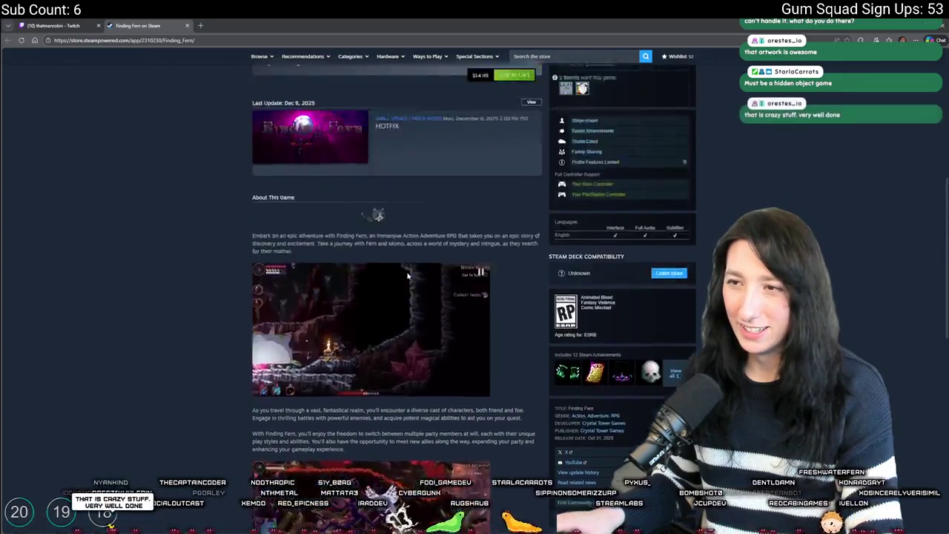
{"action": "scroll", "coordinate": [415, 444], "scroll_direction": "down", "scroll_amount": 10}
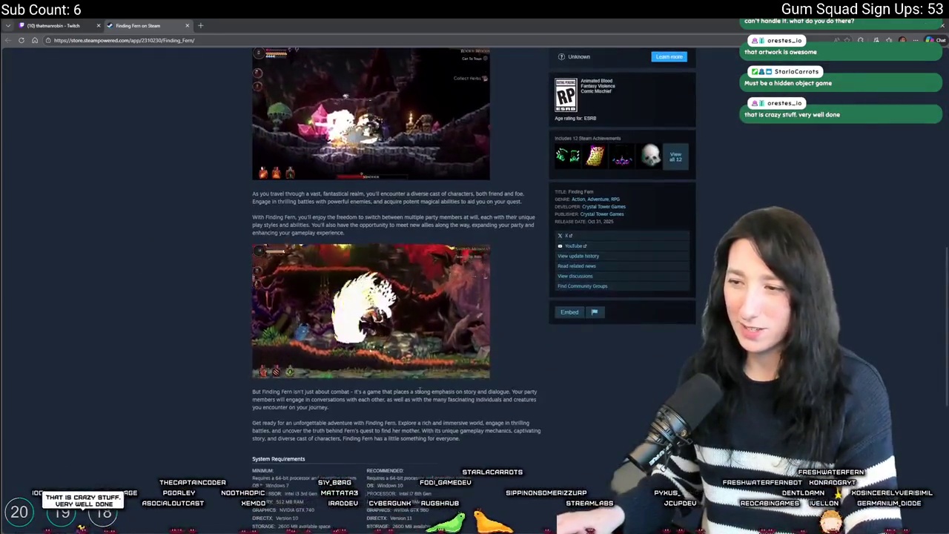
{"action": "scroll", "coordinate": [355, 302], "scroll_direction": "up", "scroll_amount": 10}
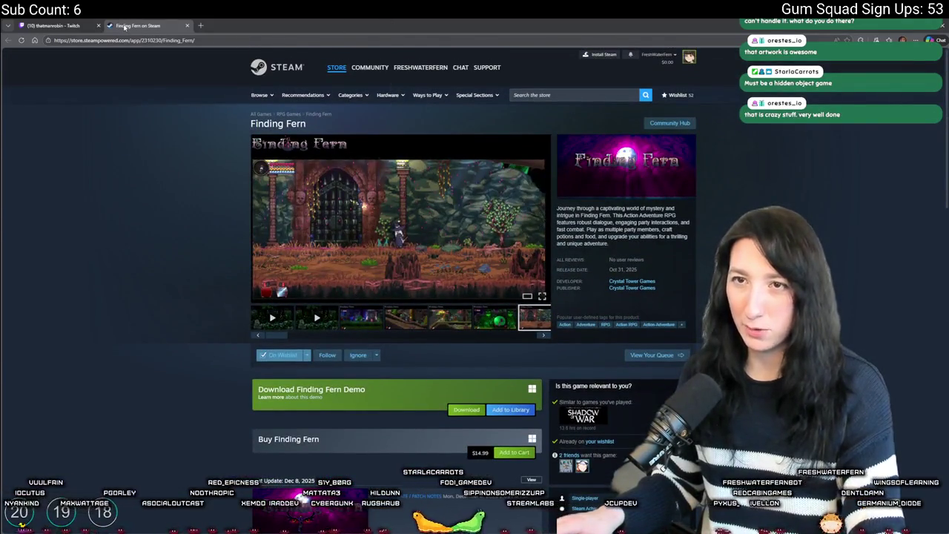
{"action": "middle_click", "coordinate": [125, 27]}
Scroll the obj_ui_gameplay Create event up to the duplicated Arachnophobia button block
{"action": "scroll", "coordinate": [445, 260], "scroll_direction": "up", "scroll_amount": 5}
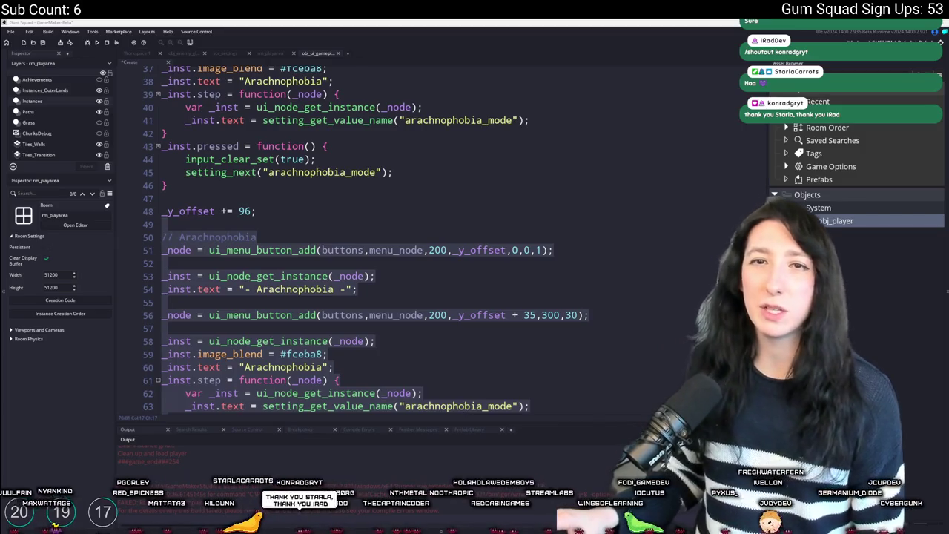
Rename the line 50 comment from Arachnophobia to Show Player Markers
{"action": "scroll", "coordinate": [444, 216], "scroll_direction": "down", "scroll_amount": 1}
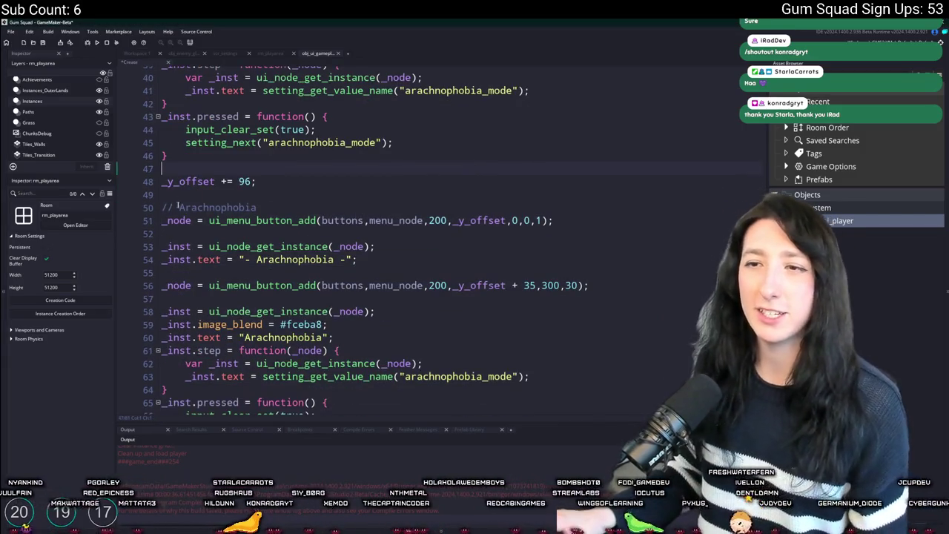
{"action": "left_click_drag", "start_coordinate": [179, 208], "coordinate": [269, 210]}
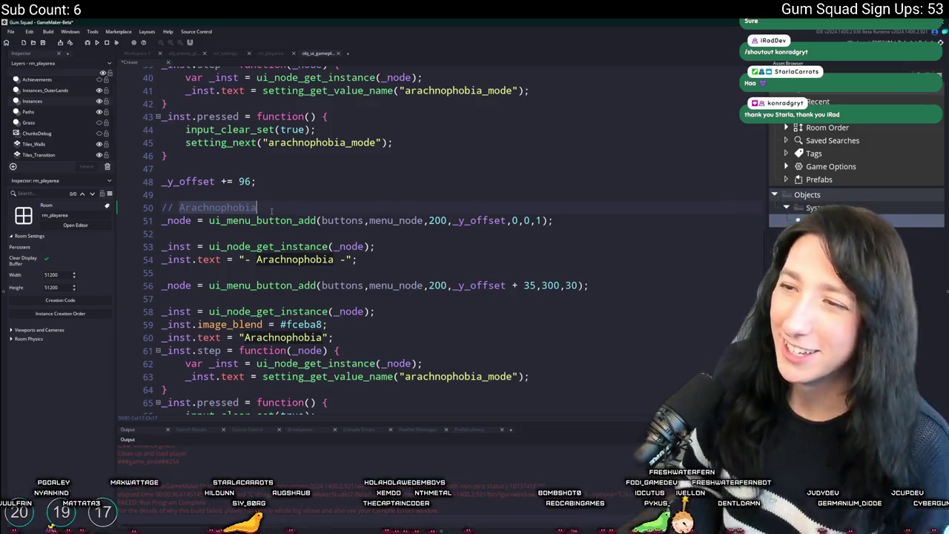
{"action": "type", "text": "Show Playseru"}
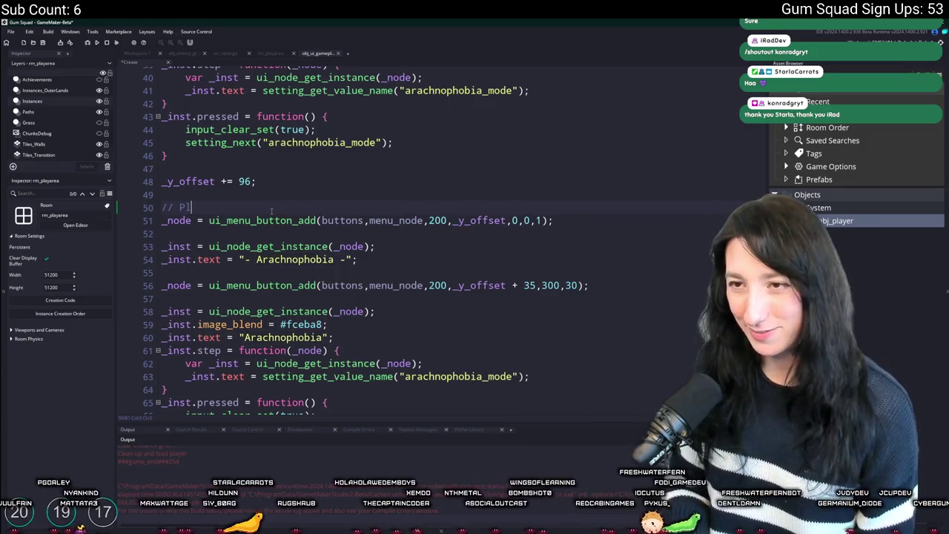
{"action": "key", "text": "BackSpace"}
{"action": "key", "text": "BackSpace"}
{"action": "key", "text": "BackSpace"}
{"action": "type", "text": "yer Make"}
{"action": "key", "text": "BackSpace"}
{"action": "key", "text": "BackSpace"}
{"action": "type", "text": "rker"}
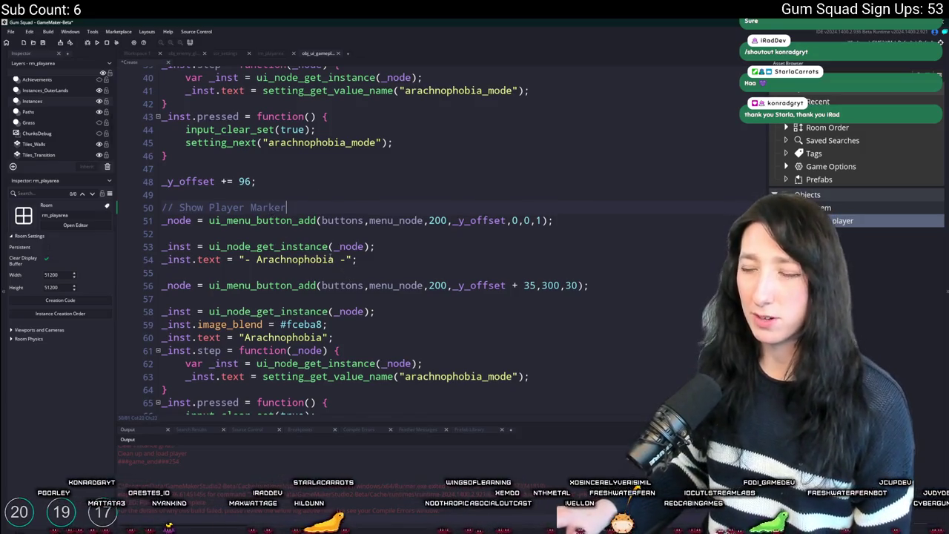
{"action": "key", "text": "ctrl+shift+Left"}
{"action": "left_click", "coordinate": [183, 208], "text": "shift"}
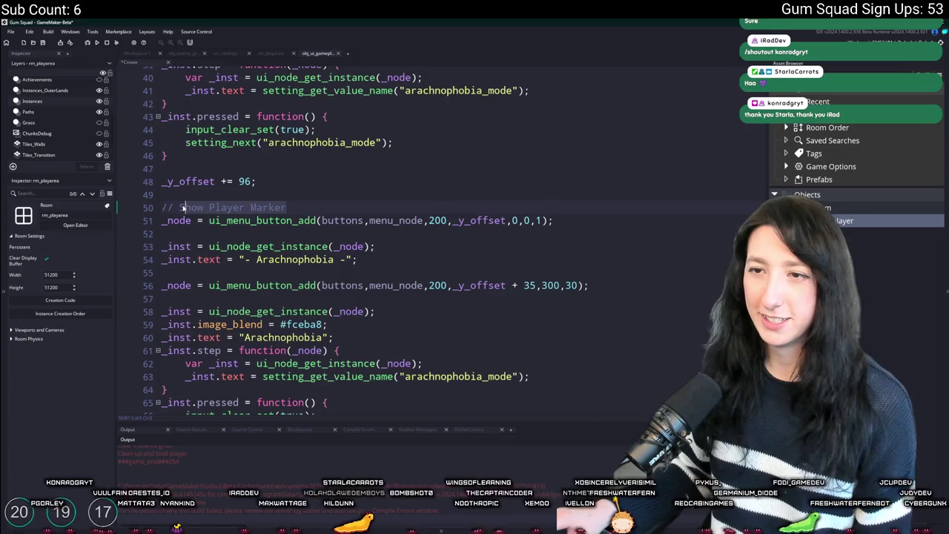
{"action": "left_click", "coordinate": [307, 209]}
{"action": "type", "text": "s"}
{"action": "left_click_drag", "start_coordinate": [307, 210], "coordinate": [175, 210]}
{"action": "key", "text": "ctrl+c"}
Replace the Arachnophobia button labels on lines 54 and 60 with Show Player Markers
{"action": "left_click_drag", "start_coordinate": [257, 260], "coordinate": [335, 260]}
{"action": "key", "text": "ctrl+v"}
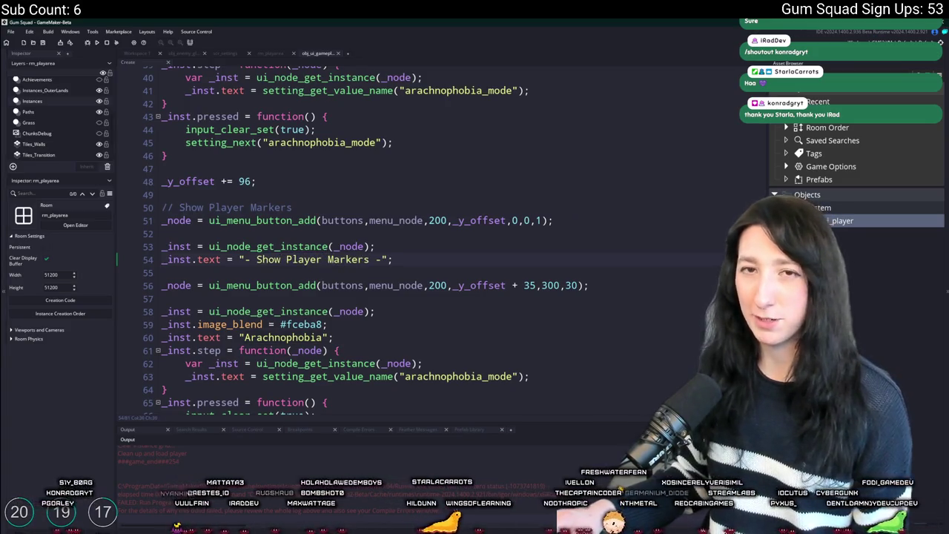
{"action": "scroll", "coordinate": [230, 294], "scroll_direction": "down", "scroll_amount": 2}
{"action": "left_click_drag", "start_coordinate": [245, 278], "coordinate": [329, 279]}
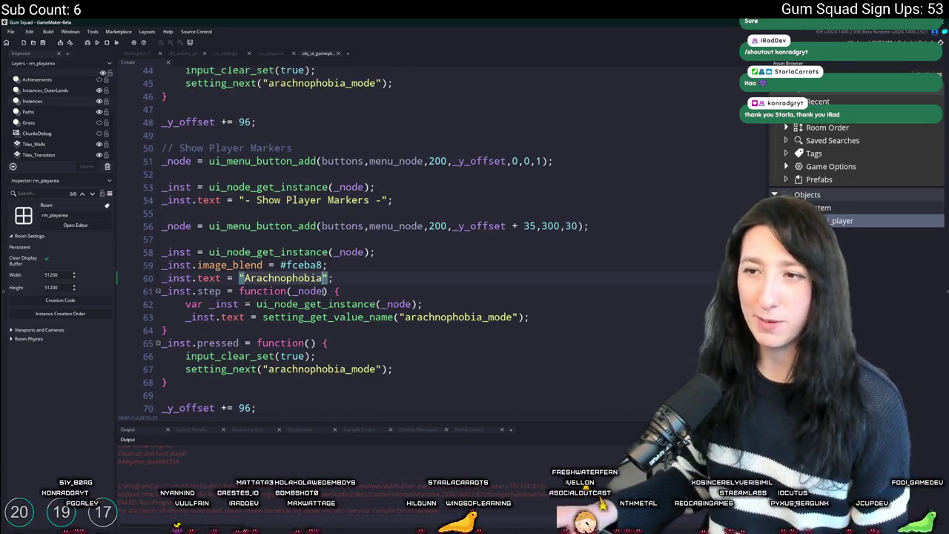
{"action": "key", "text": "ctrl+v"}
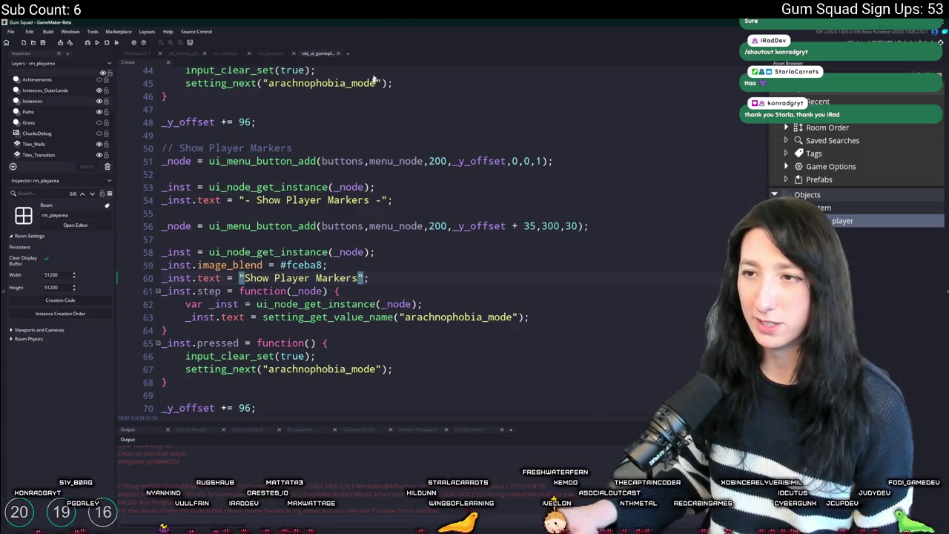
{"action": "key", "text": "ctrl+z"}
{"action": "key", "text": "ctrl+z"}
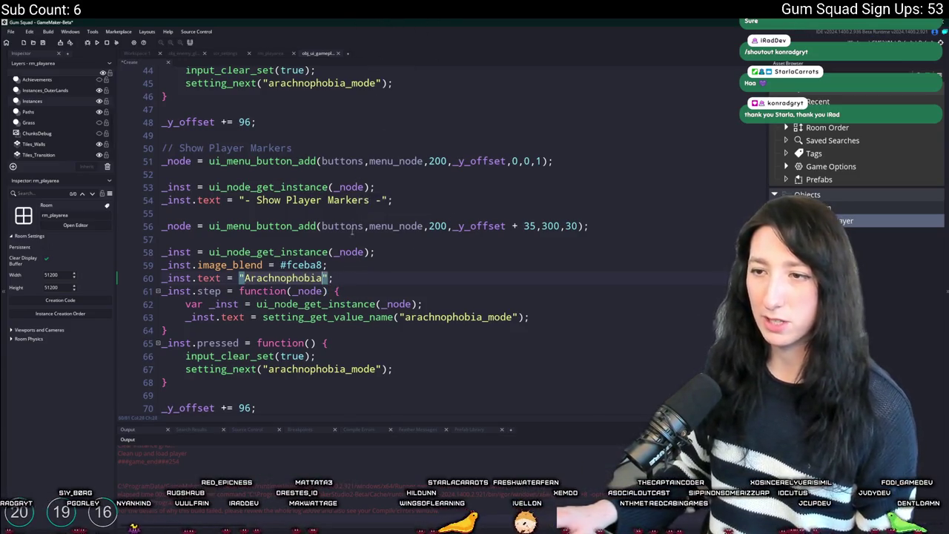
{"action": "key", "text": "ctrl+y"}
{"action": "key", "text": "ctrl+y"}
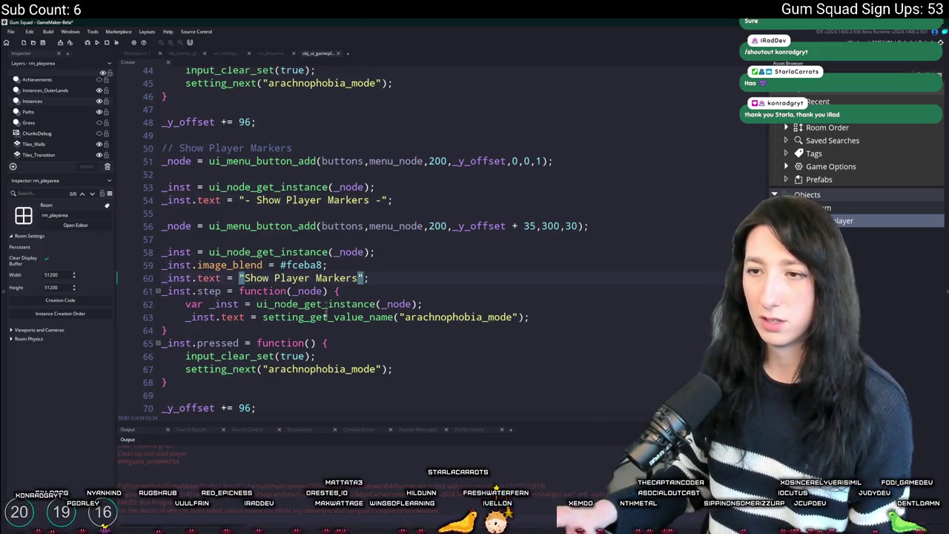
Swap arachnophobia_mode for show_player_markers on lines 63 and 67, then run the game
{"action": "scroll", "coordinate": [416, 296], "scroll_direction": "down", "scroll_amount": 1}
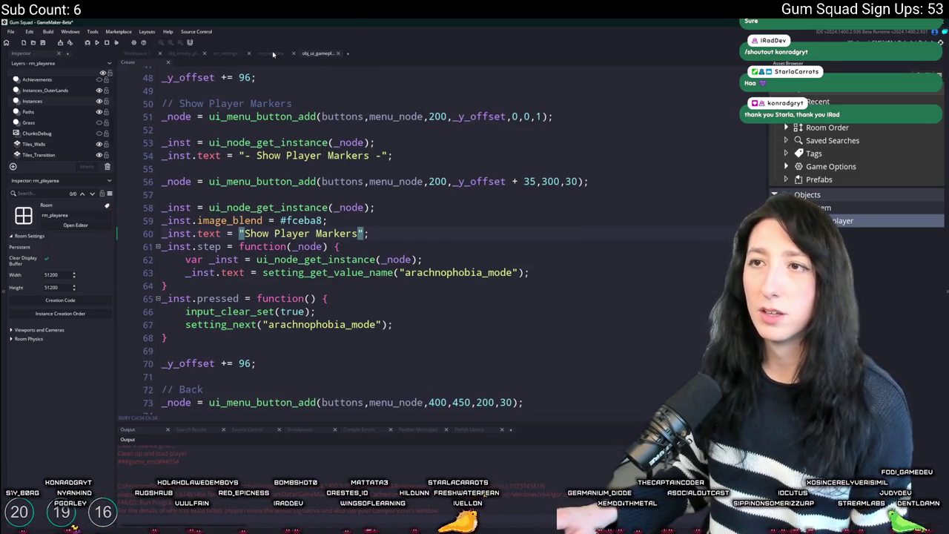
{"action": "left_click", "coordinate": [273, 54]}
{"action": "left_click", "coordinate": [230, 54]}
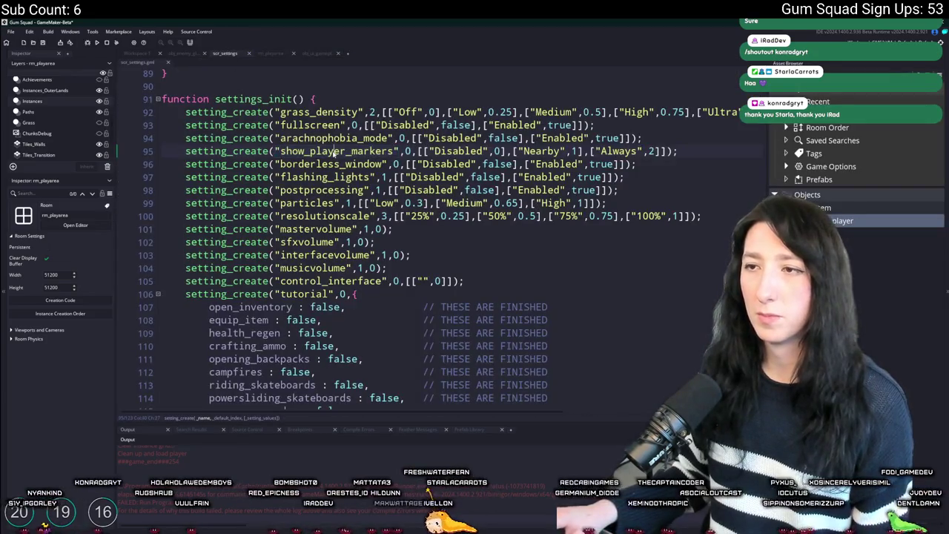
{"action": "left_click", "coordinate": [323, 54]}
{"action": "double_click", "coordinate": [445, 228]}
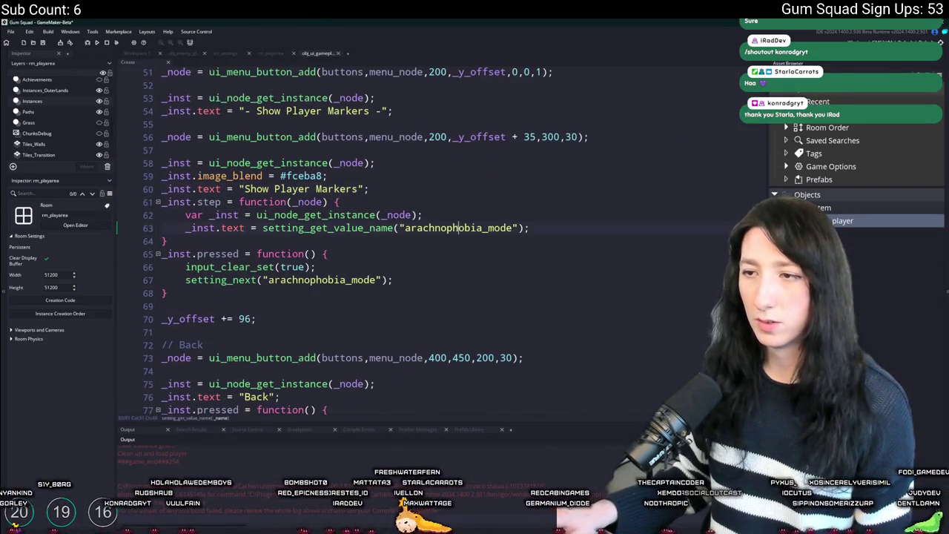
{"action": "type", "text": "show_player_markers"}
{"action": "double_click", "coordinate": [318, 279]}
{"action": "type", "text": "show_player_markers"}
{"action": "key", "text": "F5"}
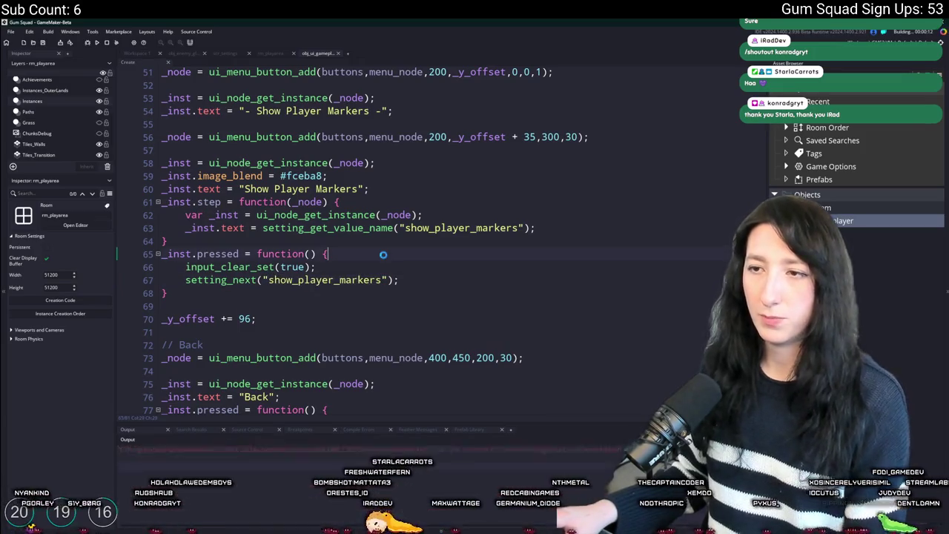
{"action": "scroll", "coordinate": [383, 255], "scroll_direction": "up", "scroll_amount": 1}
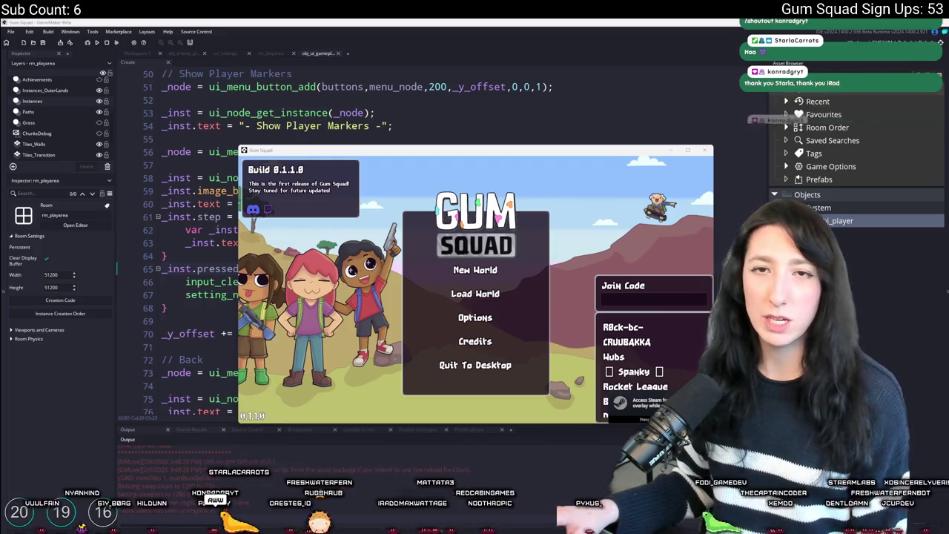
Start a new world via Create Lobby, then pause and open Options > Gameplay
{"action": "left_click", "coordinate": [499, 269]}
{"action": "left_click", "coordinate": [469, 339]}
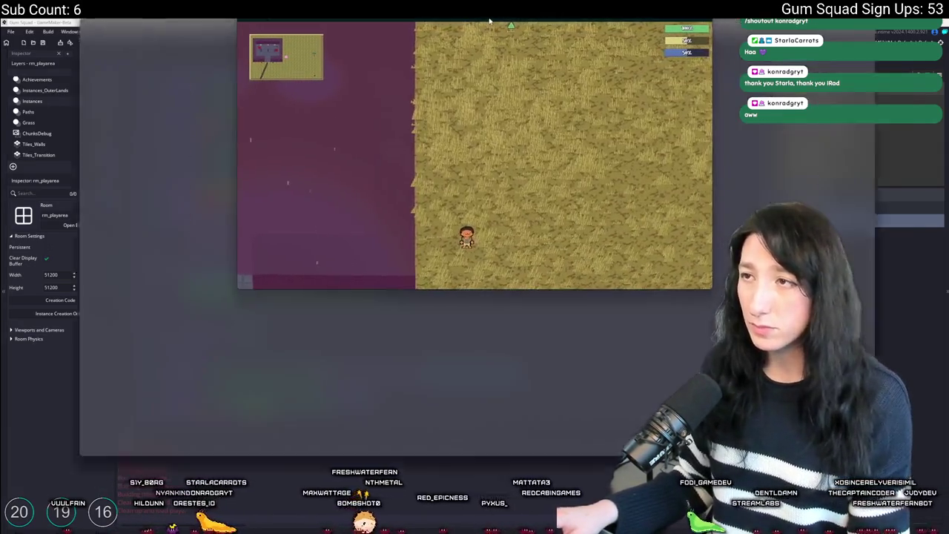
{"action": "key", "text": "Escape"}
{"action": "left_click", "coordinate": [474, 287]}
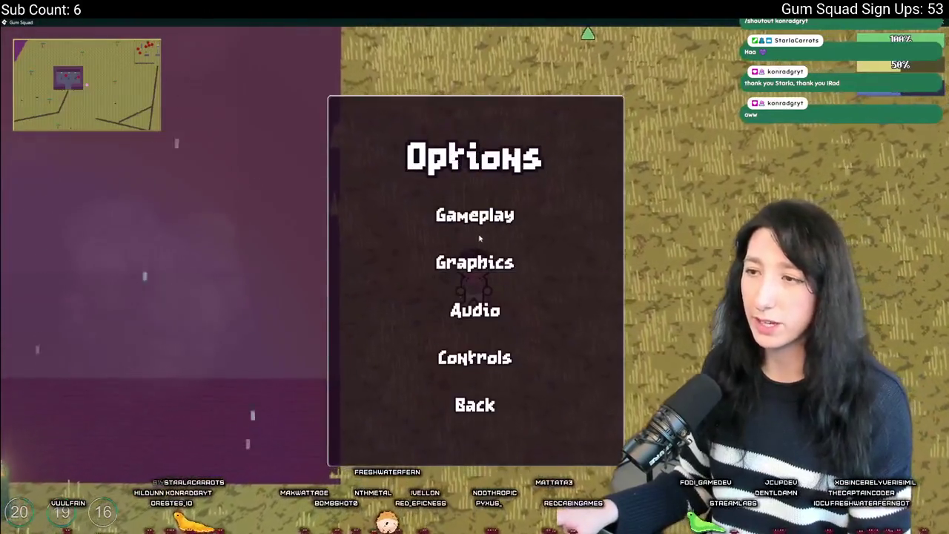
{"action": "left_click", "coordinate": [478, 219]}
Cycle Show Player Markers through Always, Disabled and Nearby, leave it on Always, and close the game
{"action": "left_click", "coordinate": [364, 321]}
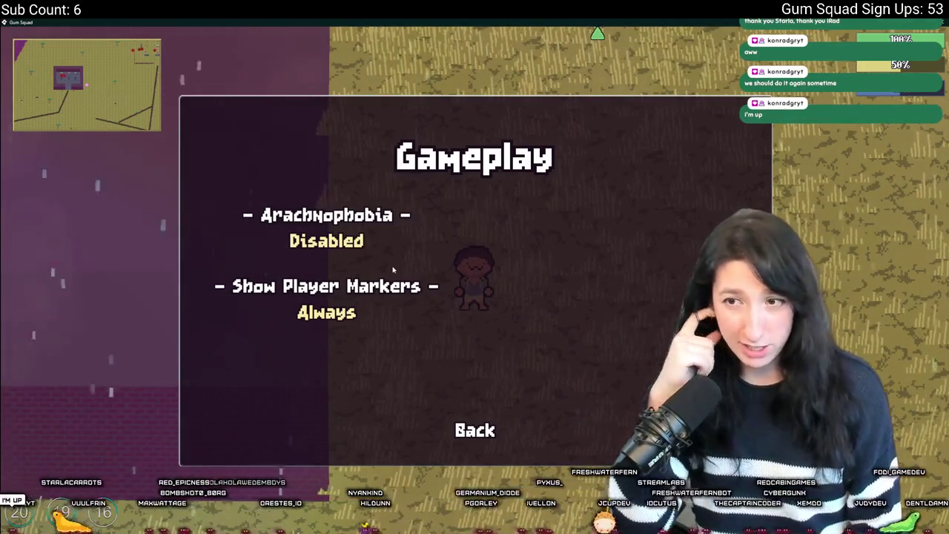
{"action": "left_click", "coordinate": [374, 314]}
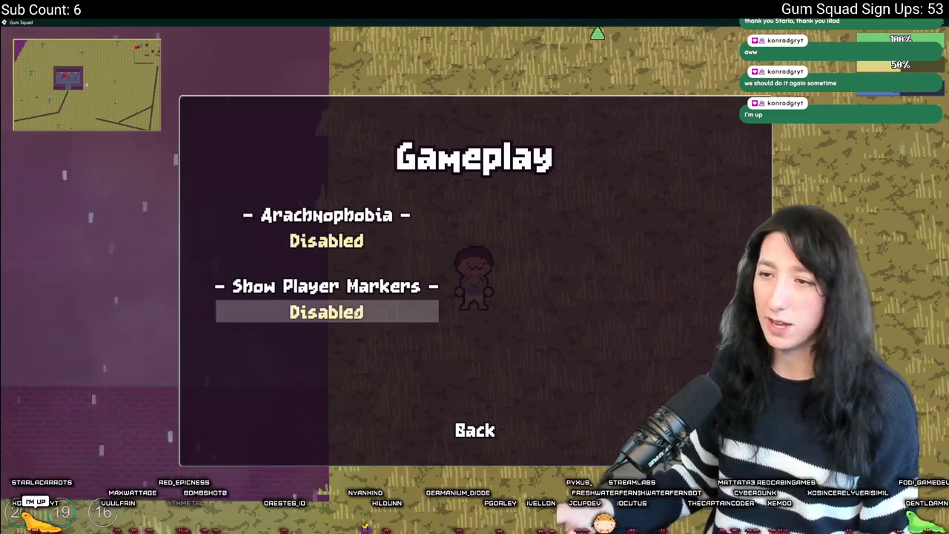
{"action": "left_click", "coordinate": [373, 315]}
{"action": "left_click", "coordinate": [373, 314]}
{"action": "left_click", "coordinate": [373, 315]}
{"action": "left_click", "coordinate": [373, 314]}
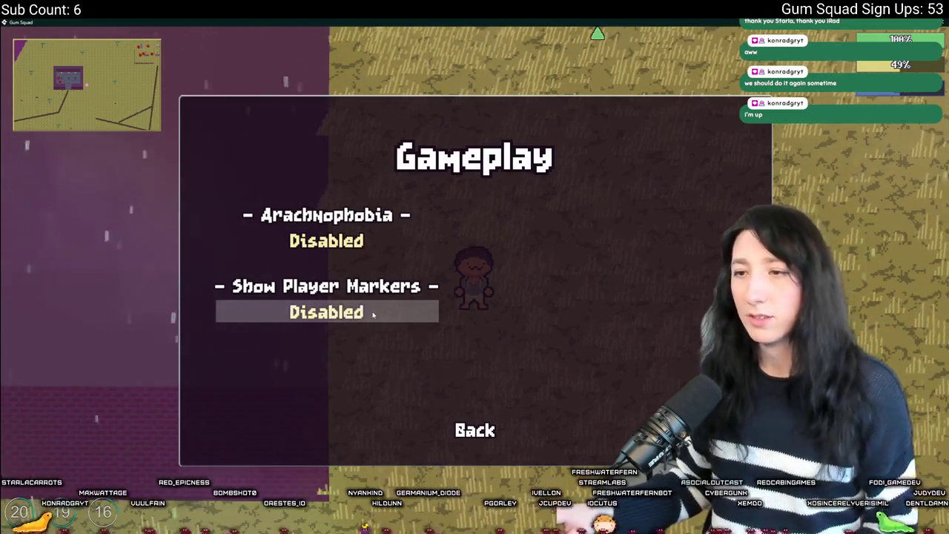
{"action": "left_click", "coordinate": [373, 315]}
{"action": "left_click", "coordinate": [373, 314]}
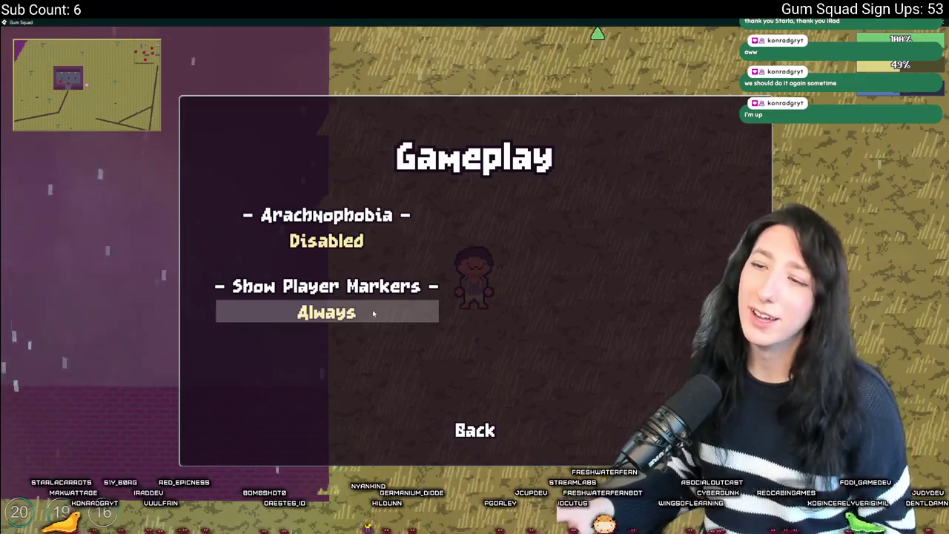
{"action": "left_click", "coordinate": [373, 314]}
{"action": "left_click", "coordinate": [373, 315]}
{"action": "left_click", "coordinate": [373, 315]}
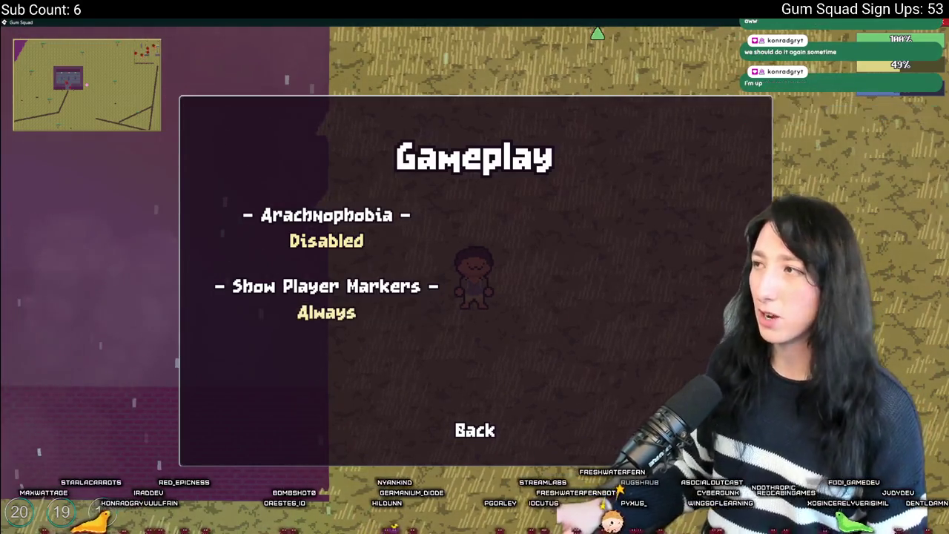
{"action": "key", "text": "alt+F4"}
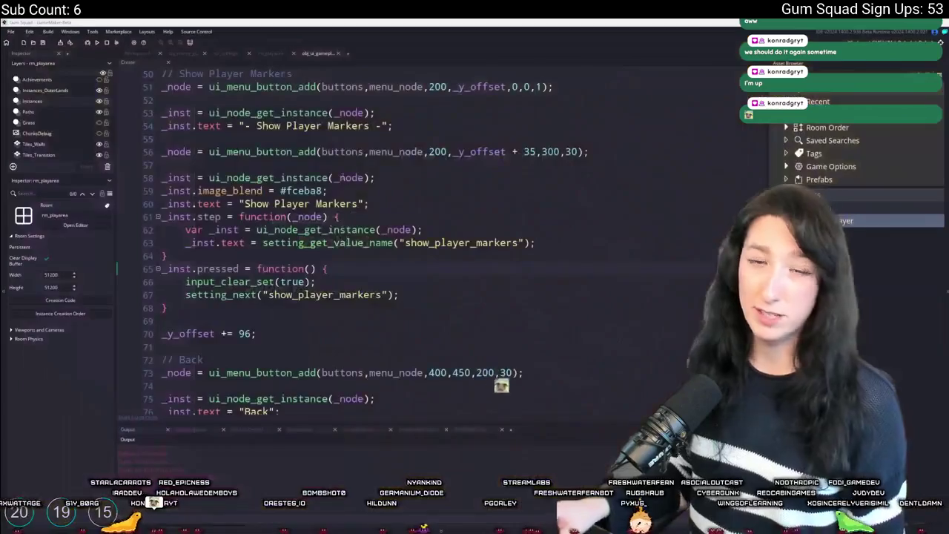
Write a trial line setting_get_current("show_player_markers") using the copied setting name
{"action": "key", "text": "Return"}
{"action": "key", "text": "Return"}
{"action": "key", "text": "Return"}
{"action": "key", "text": "Up"}
{"action": "type", "text": "setting_get"}
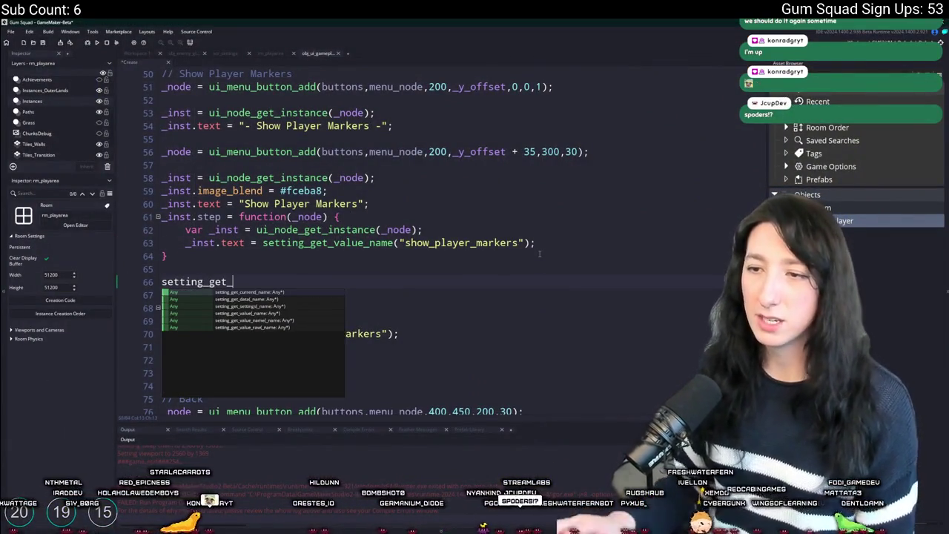
{"action": "left_click", "coordinate": [275, 293]}
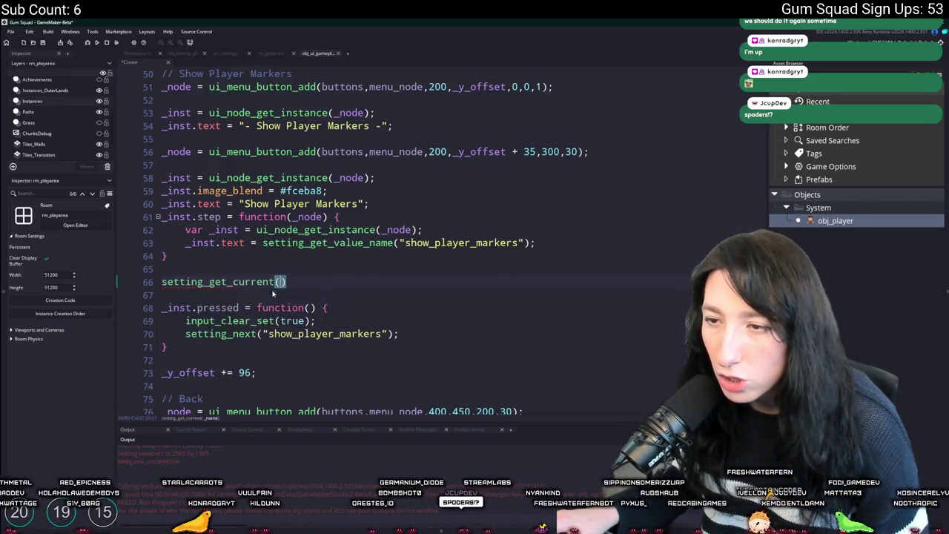
{"action": "left_click", "coordinate": [420, 243]}
{"action": "key", "text": "ctrl+c"}
{"action": "left_click", "coordinate": [283, 282]}
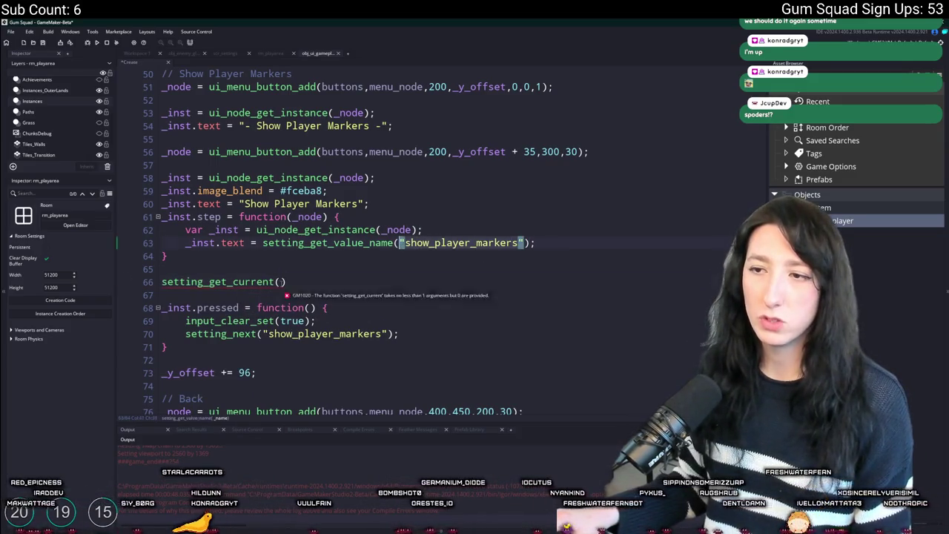
{"action": "key", "text": "ctrl+v"}
Delete the trial line and its blank lines, then bring up the asset search with Ctrl+T
{"action": "left_click", "coordinate": [157, 279]}
{"action": "key", "text": "shift+End"}
{"action": "key", "text": "BackSpace"}
{"action": "key", "text": "BackSpace"}
{"action": "key", "text": "BackSpace"}
{"action": "key", "text": "Delete"}
{"action": "key", "text": "ctrl+t"}
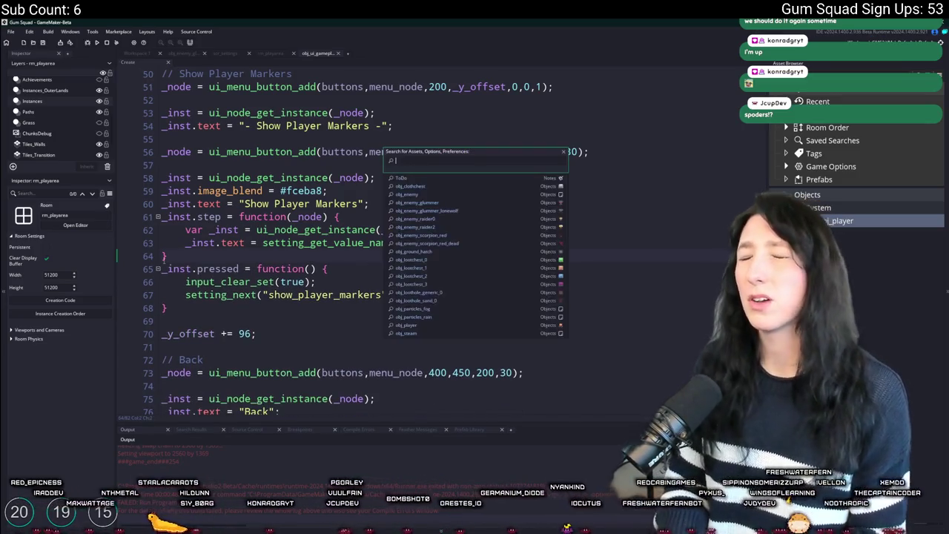
Search all code for 'arrow' and jump to the spr_ui_player_arrow drawing code
{"action": "type", "text": "idle"}
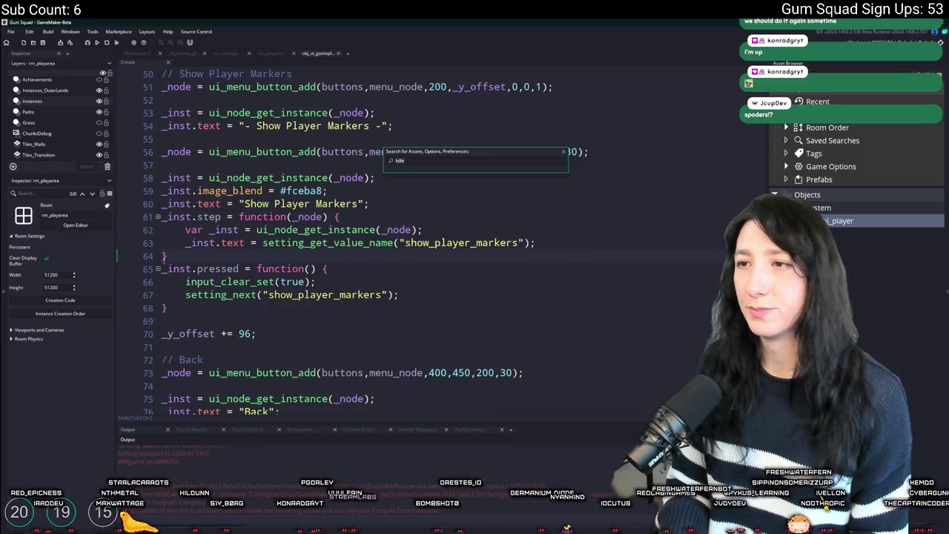
{"action": "key", "text": "ctrl+f"}
{"action": "type", "text": "mark"}
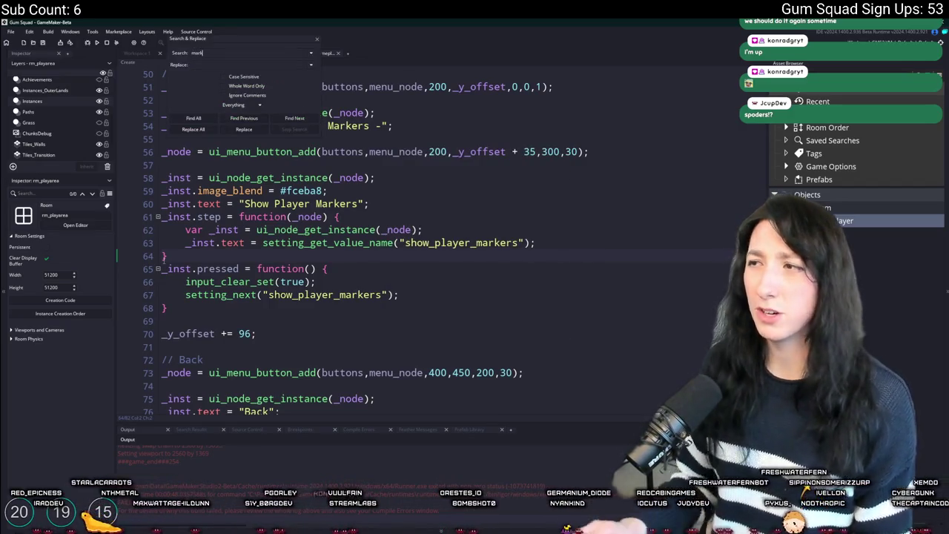
{"action": "key", "text": "ctrl+shift+f"}
{"action": "type", "text": "arrow"}
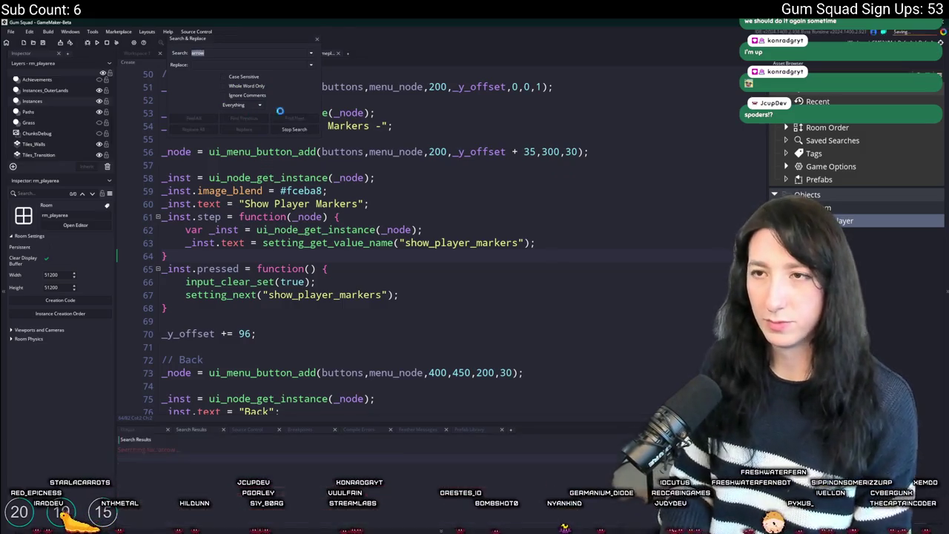
{"action": "key", "text": "Return"}
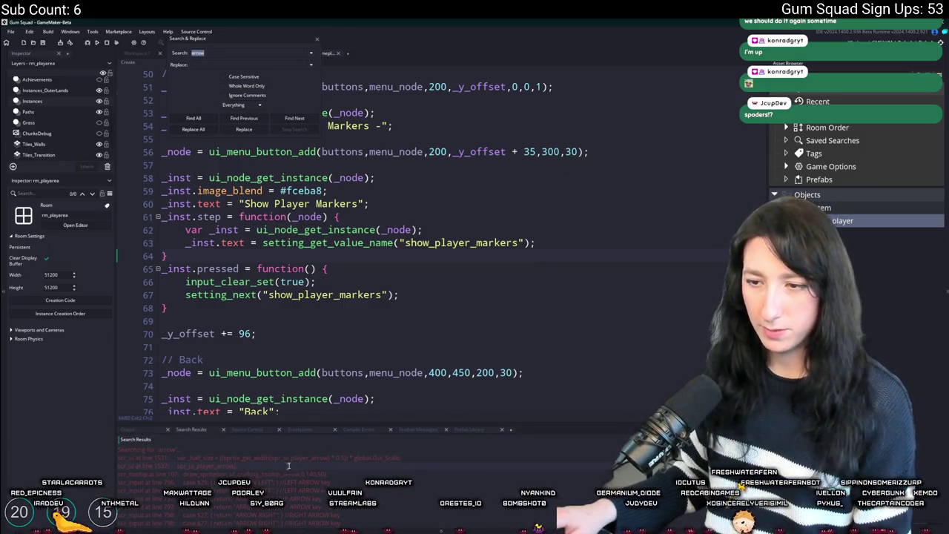
{"action": "double_click", "coordinate": [284, 467]}
Close the search results and insert a new line above the with ( obj_player ) block
{"action": "left_click", "coordinate": [315, 42]}
{"action": "scroll", "coordinate": [371, 223], "scroll_direction": "up", "scroll_amount": 5}
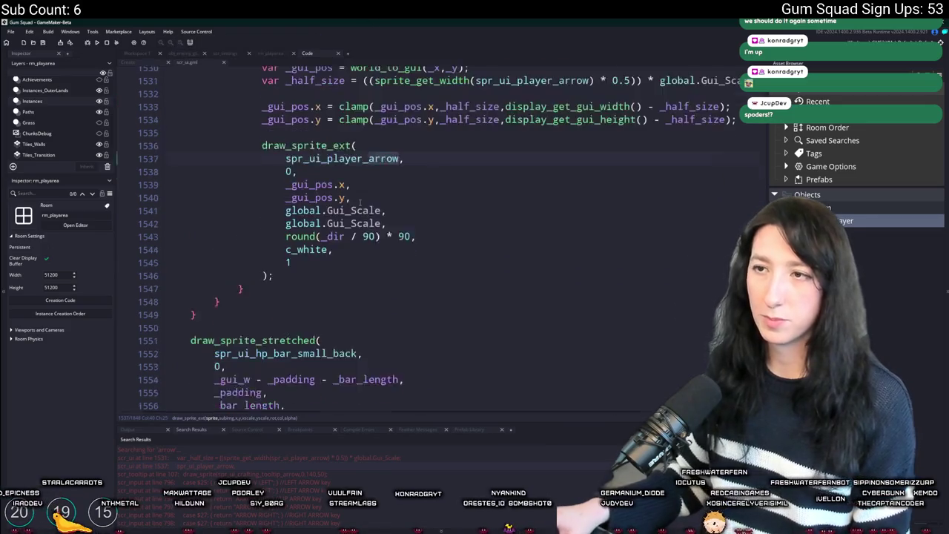
{"action": "left_click", "coordinate": [371, 177]}
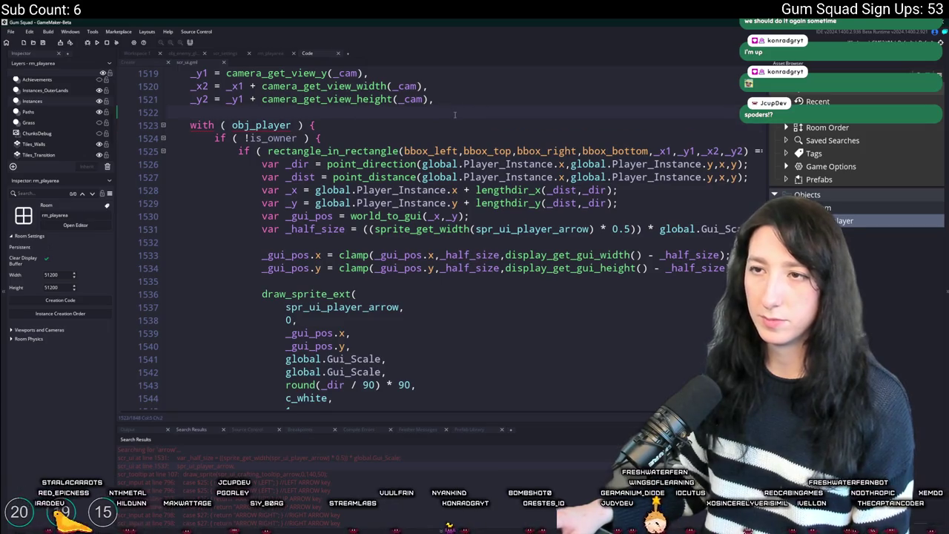
{"action": "scroll", "coordinate": [454, 114], "scroll_direction": "up", "scroll_amount": 3}
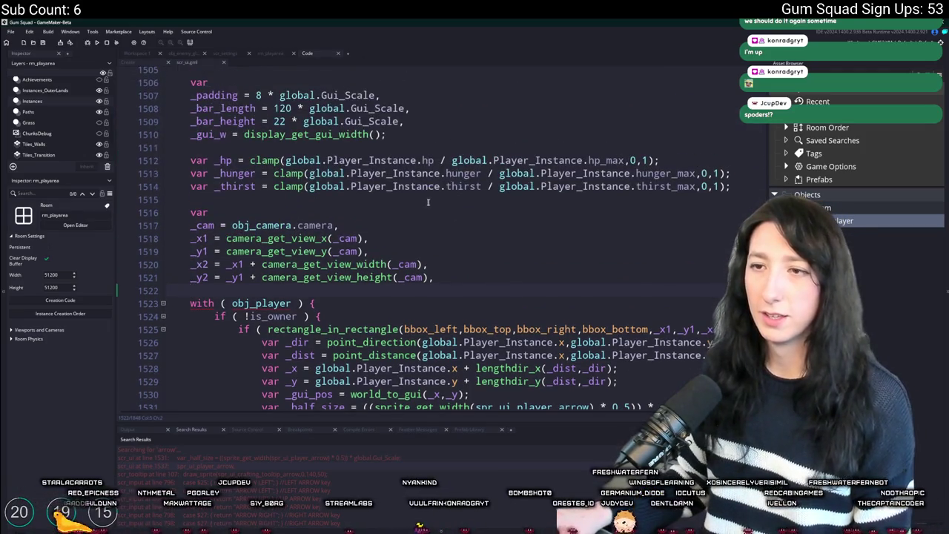
{"action": "key", "text": "Return"}
Write switch ( setting_get_current("show_player_markers") ) { above the player arrow block
{"action": "type", "text": "if ( setting_get_current(\"show_player_markers\")"}
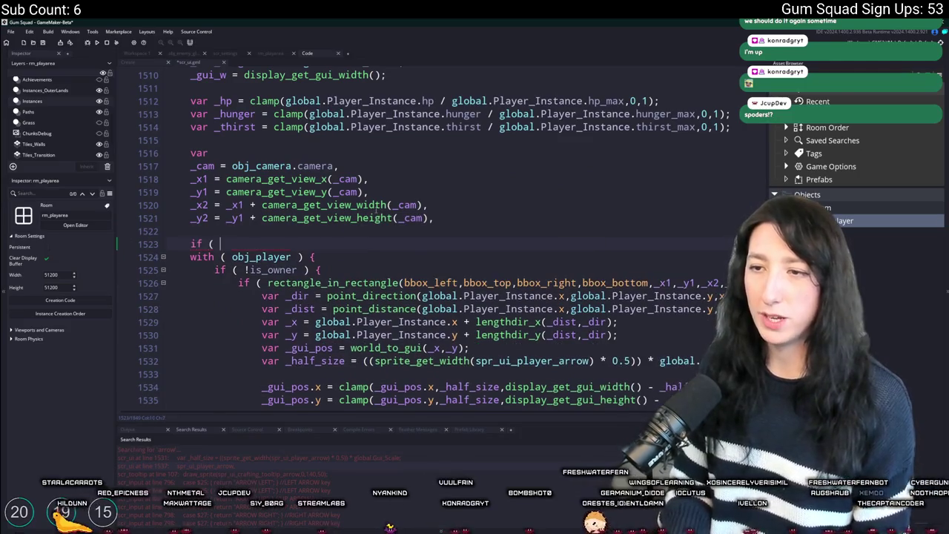
{"action": "scroll", "coordinate": [376, 208], "scroll_direction": "down", "scroll_amount": 3}
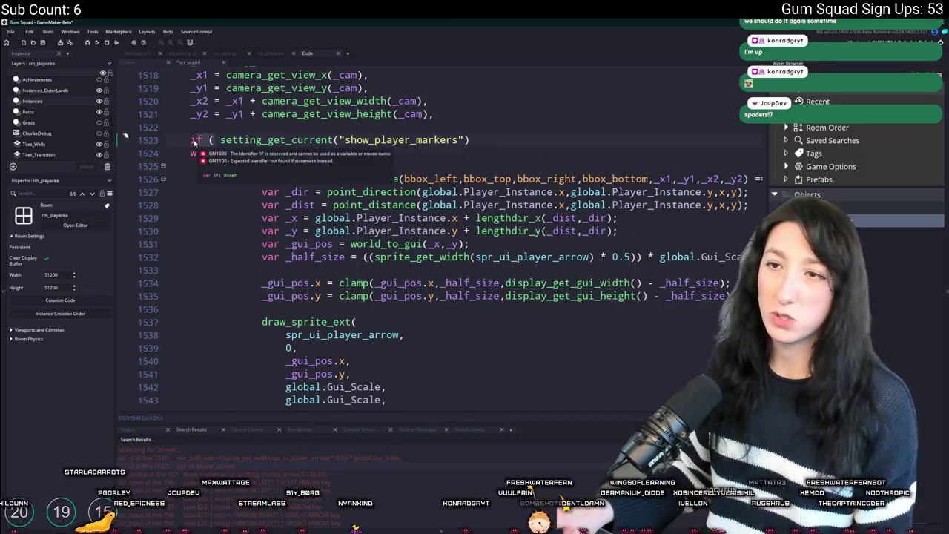
{"action": "left_click", "coordinate": [191, 140]}
{"action": "key", "text": "Delete"}
{"action": "key", "text": "Delete"}
{"action": "key", "text": "Delete"}
{"action": "type", "text": "switch"}
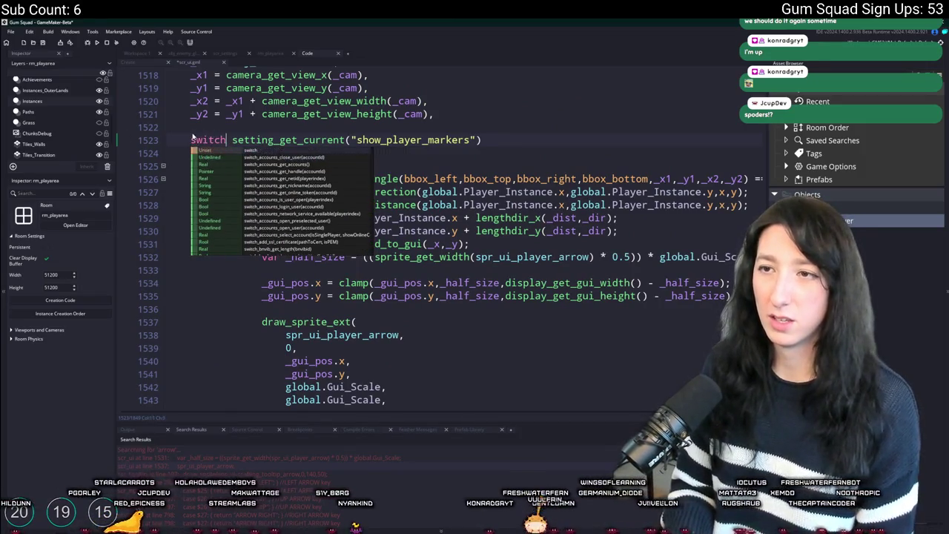
{"action": "type", "text": " ("}
{"action": "left_click", "coordinate": [511, 140]}
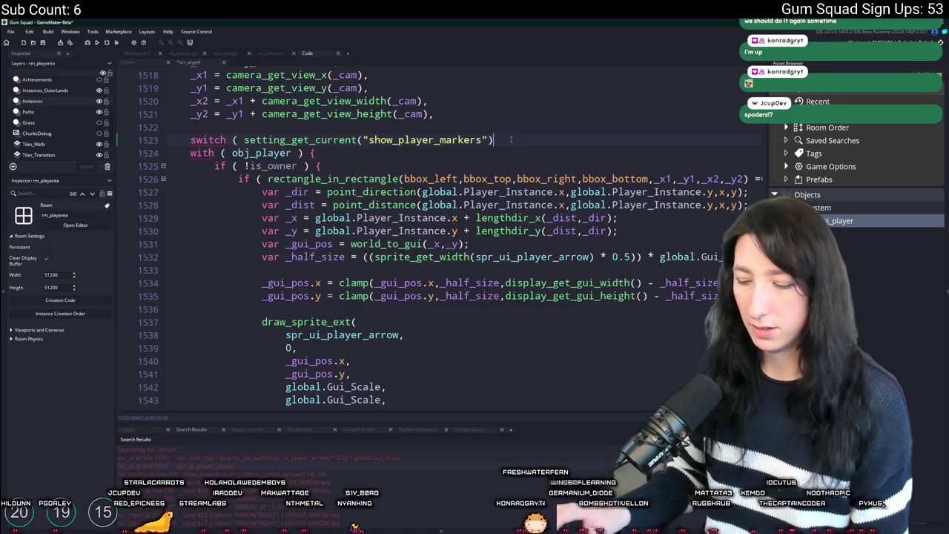
{"action": "type", "text": "{"}
{"action": "key", "text": "Return"}
{"action": "type", "text": "case 0:"}
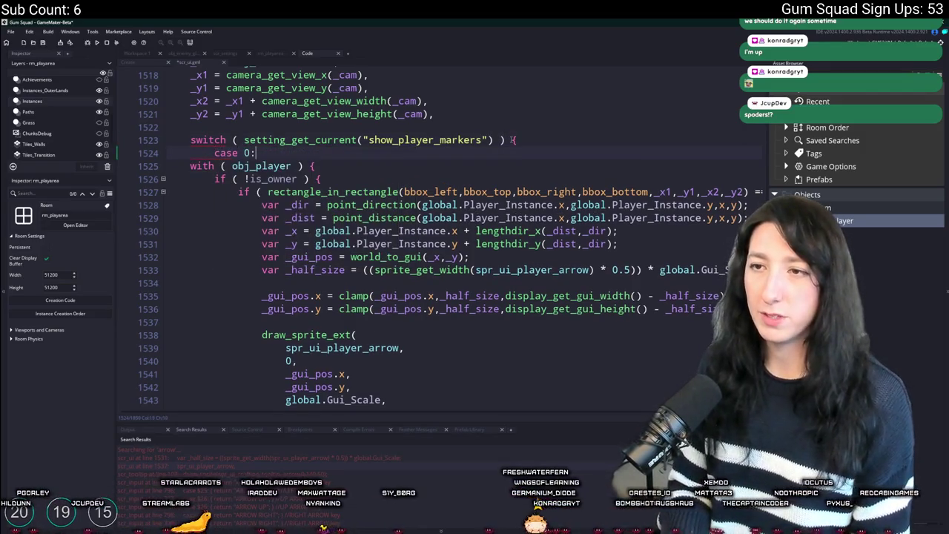
Add case 0 and case 1, each with a break, and begin the case 2 line
{"action": "key", "text": "Return"}
{"action": "key", "text": "Return"}
{"action": "type", "text": "break;"}
{"action": "key", "text": "Return"}
{"action": "key", "text": "Return"}
{"action": "type", "text": "case 1"}
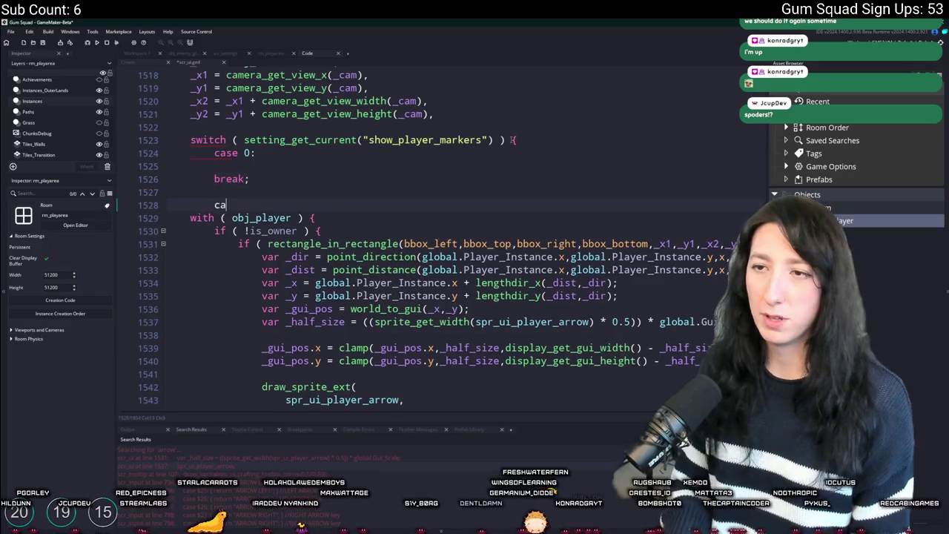
{"action": "type", "text": ":"}
{"action": "key", "text": "Return"}
{"action": "key", "text": "Return"}
{"action": "type", "text": "br"}
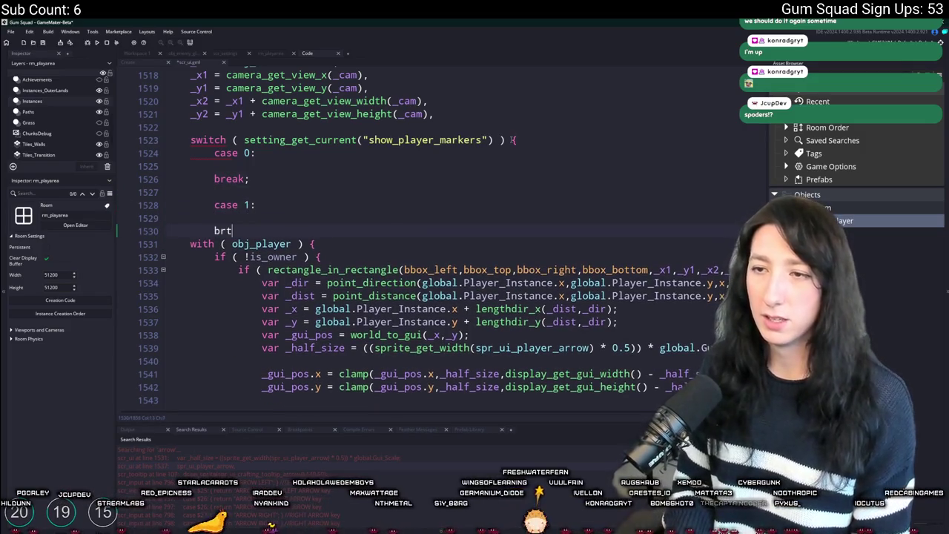
{"action": "key", "text": "Return"}
{"action": "key", "text": "Return"}
{"action": "type", "text": "case 2:"}
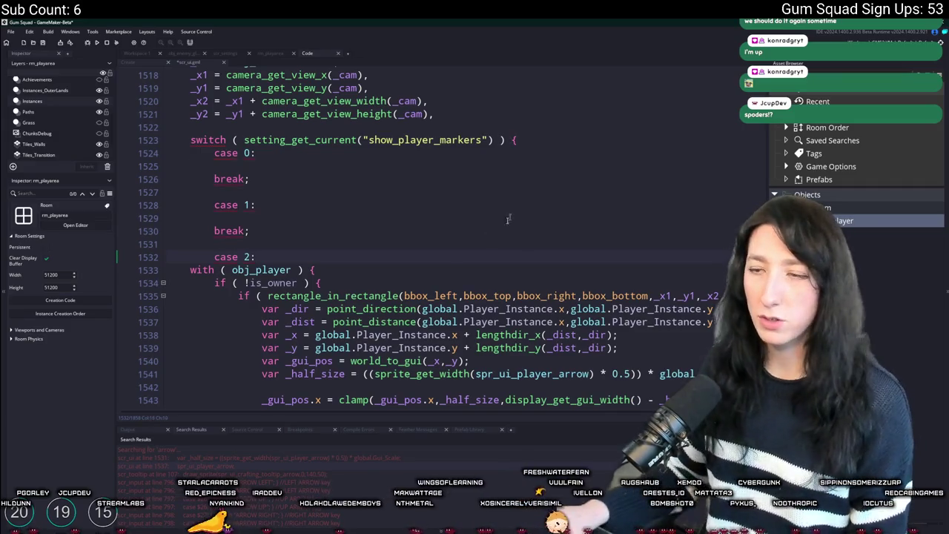
Indent the with ( obj_player ) block under case 2, then add break; and the closing brace
{"action": "scroll", "coordinate": [508, 219], "scroll_direction": "down", "scroll_amount": 3}
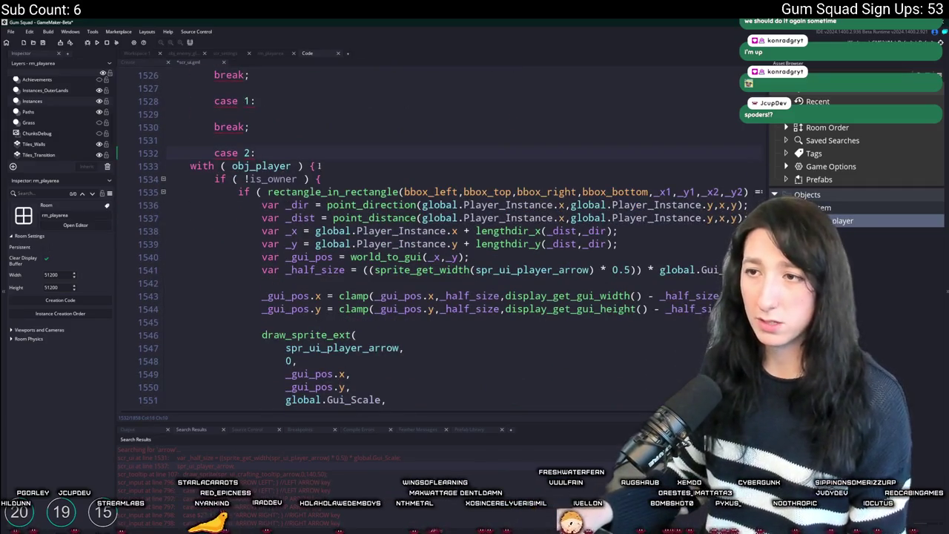
{"action": "scroll", "coordinate": [247, 275], "scroll_direction": "down", "scroll_amount": 6}
{"action": "left_click_drag", "start_coordinate": [239, 284], "coordinate": [237, 92]}
{"action": "key", "text": "Tab"}
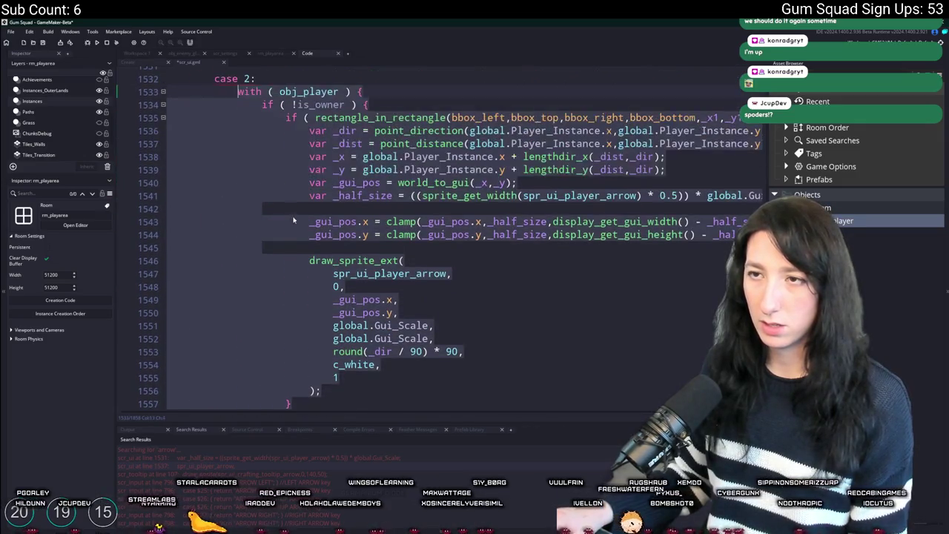
{"action": "scroll", "coordinate": [292, 218], "scroll_direction": "down", "scroll_amount": 2}
{"action": "left_click", "coordinate": [265, 340]}
{"action": "key", "text": "Return"}
{"action": "type", "text": "break"}
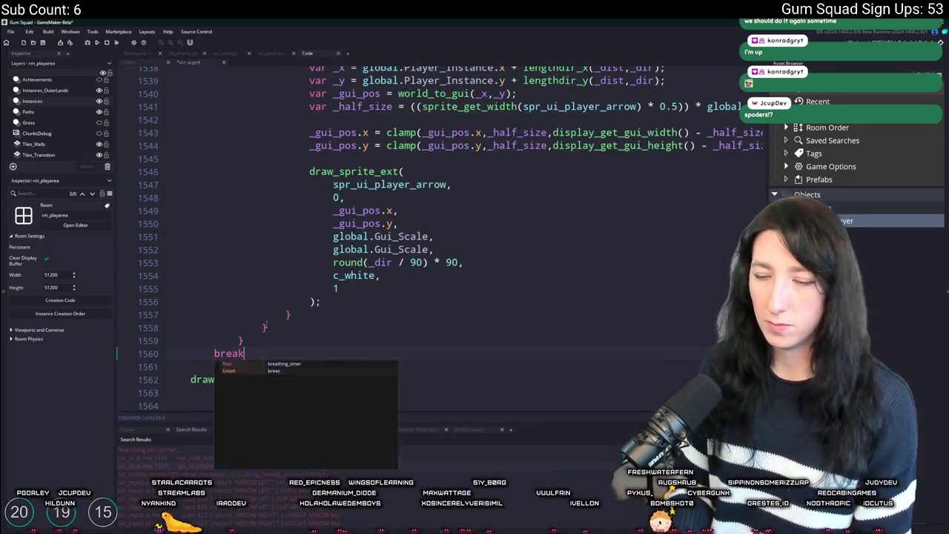
{"action": "type", "text": ";"}
{"action": "key", "text": "Return"}
{"action": "type", "text": "}"}
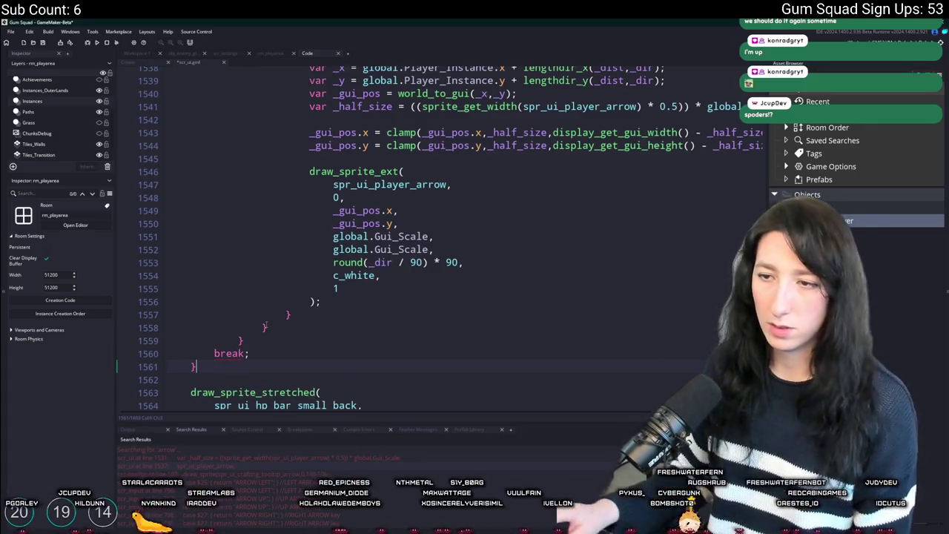
{"action": "scroll", "coordinate": [239, 341], "scroll_direction": "up", "scroll_amount": 4}
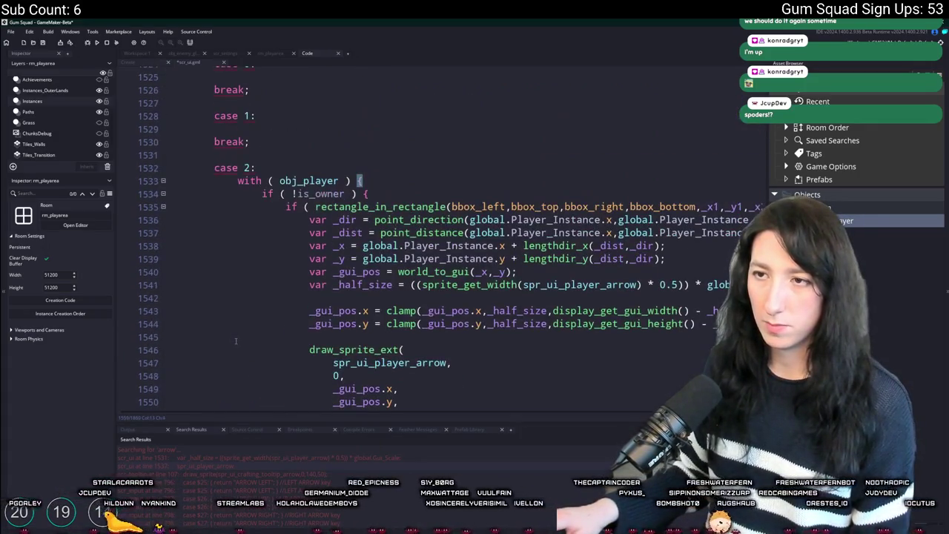
Check which brace closes the player block and go to the empty line under case 0
{"action": "scroll", "coordinate": [237, 343], "scroll_direction": "down", "scroll_amount": 4}
{"action": "scroll", "coordinate": [253, 354], "scroll_direction": "up", "scroll_amount": 1}
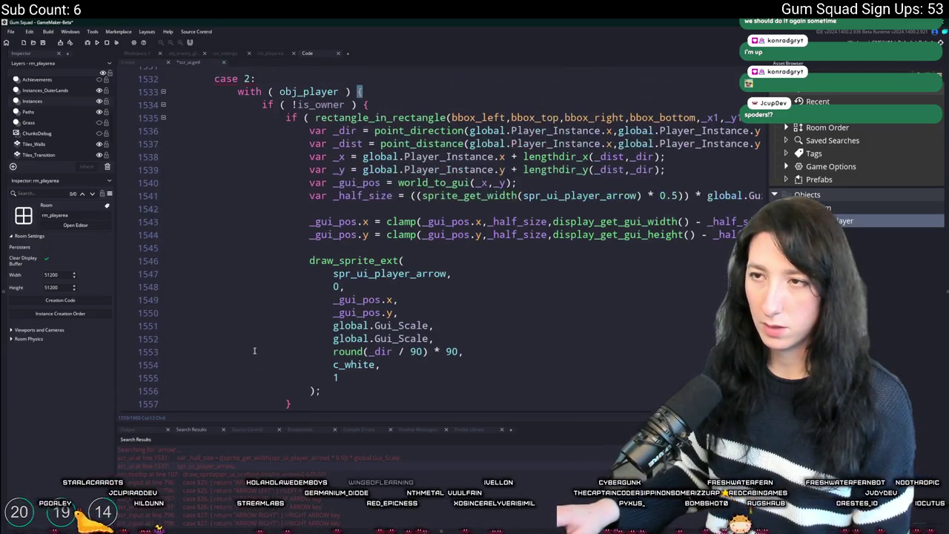
{"action": "scroll", "coordinate": [255, 345], "scroll_direction": "down", "scroll_amount": 1}
{"action": "scroll", "coordinate": [324, 199], "scroll_direction": "up", "scroll_amount": 2}
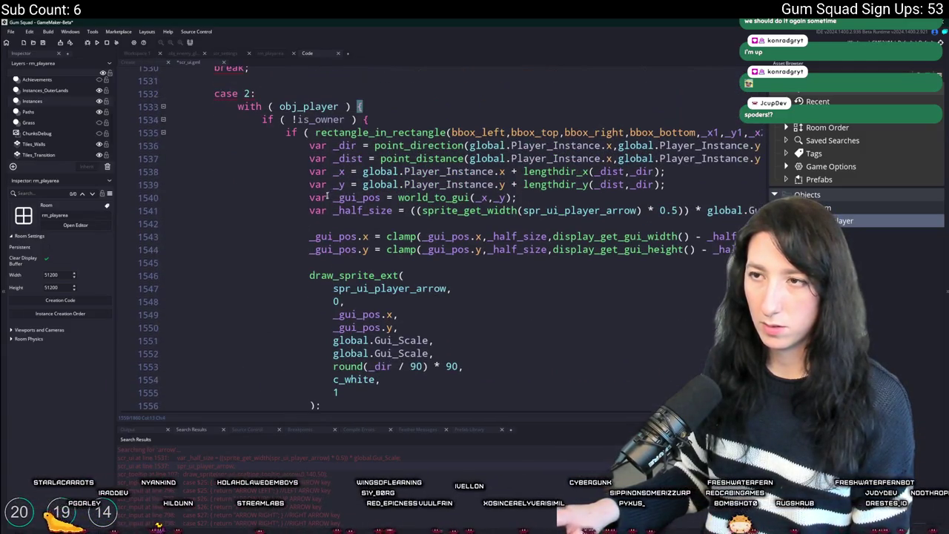
{"action": "scroll", "coordinate": [286, 154], "scroll_direction": "down", "scroll_amount": 2}
{"action": "left_click", "coordinate": [239, 369]}
{"action": "scroll", "coordinate": [194, 390], "scroll_direction": "up", "scroll_amount": 1}
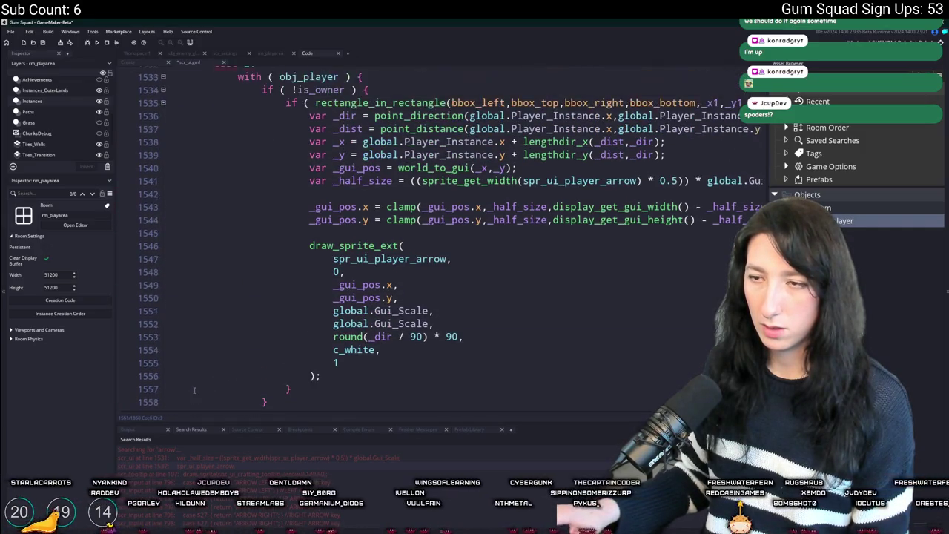
{"action": "scroll", "coordinate": [201, 363], "scroll_direction": "down", "scroll_amount": 1}
{"action": "scroll", "coordinate": [218, 301], "scroll_direction": "up", "scroll_amount": 5}
{"action": "scroll", "coordinate": [219, 302], "scroll_direction": "up", "scroll_amount": 3}
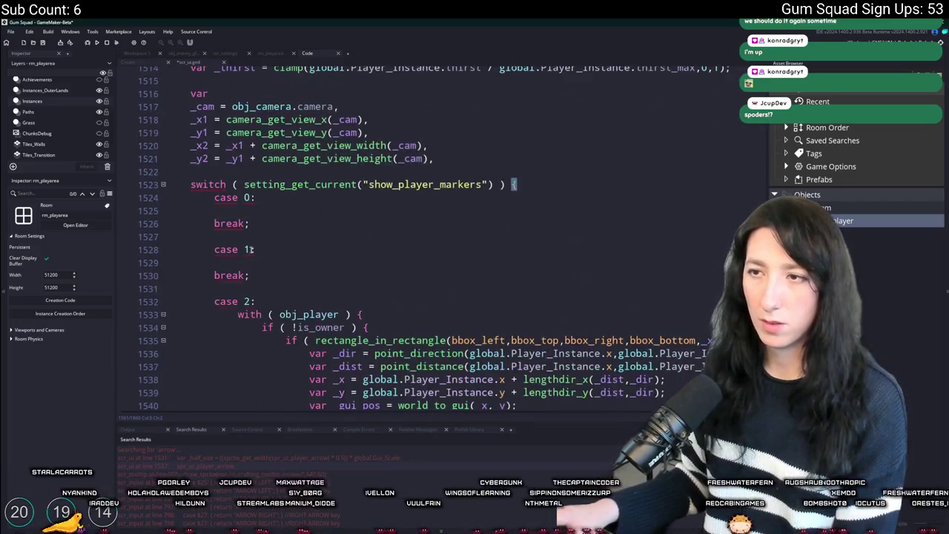
{"action": "left_click", "coordinate": [241, 199]}
{"action": "left_click", "coordinate": [266, 214]}
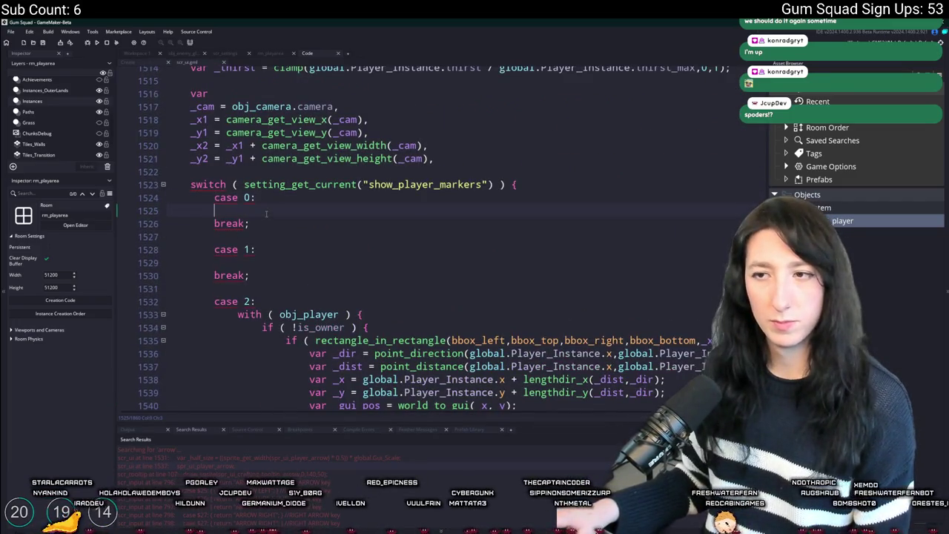
{"action": "scroll", "coordinate": [374, 269], "scroll_direction": "down", "scroll_amount": 2}
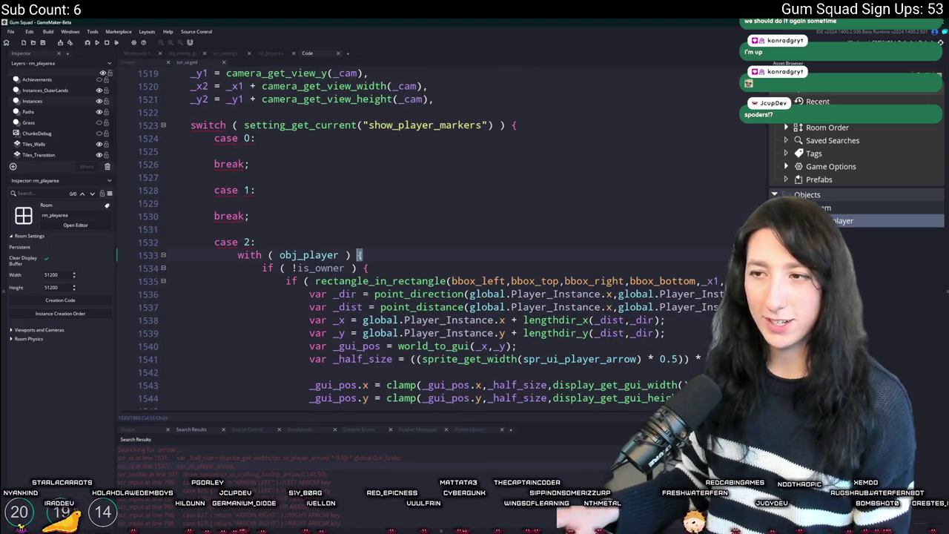
{"action": "scroll", "coordinate": [361, 255], "scroll_direction": "down", "scroll_amount": 7}
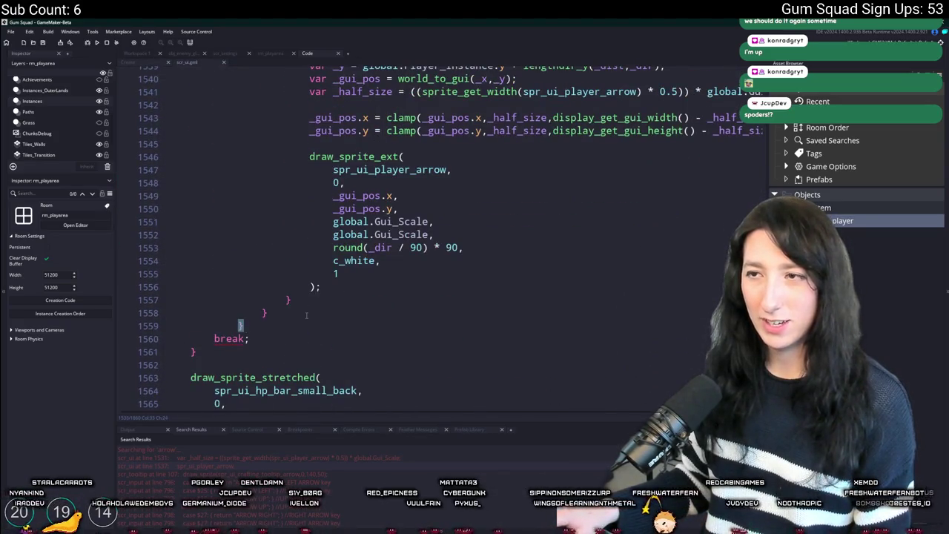
{"action": "scroll", "coordinate": [306, 316], "scroll_direction": "up", "scroll_amount": 5}
Select the with ( obj_player ) block, then fold it out of view at line 1533
{"action": "left_click", "coordinate": [370, 179]}
{"action": "scroll", "coordinate": [273, 357], "scroll_direction": "down", "scroll_amount": 4}
{"action": "mouse_move", "coordinate": [272, 357]}
{"action": "left_mouse_down"}
{"action": "mouse_move", "coordinate": [286, 201]}
{"action": "mouse_move", "coordinate": [237, 178]}
{"action": "left_mouse_up"}
{"action": "scroll", "coordinate": [252, 146], "scroll_direction": "up", "scroll_amount": 2}
{"action": "scroll", "coordinate": [252, 146], "scroll_direction": "up", "scroll_amount": 3}
{"action": "left_click", "coordinate": [274, 190]}
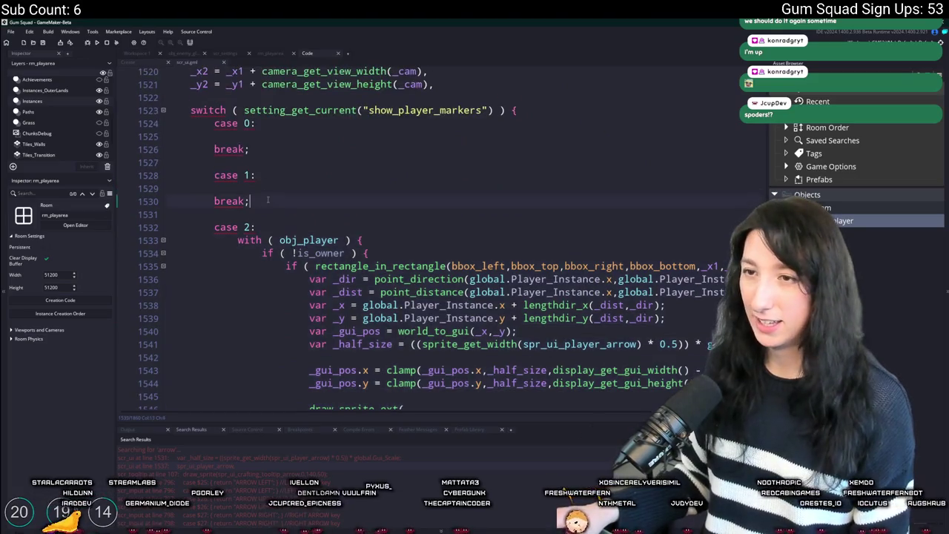
{"action": "left_click", "coordinate": [164, 240]}
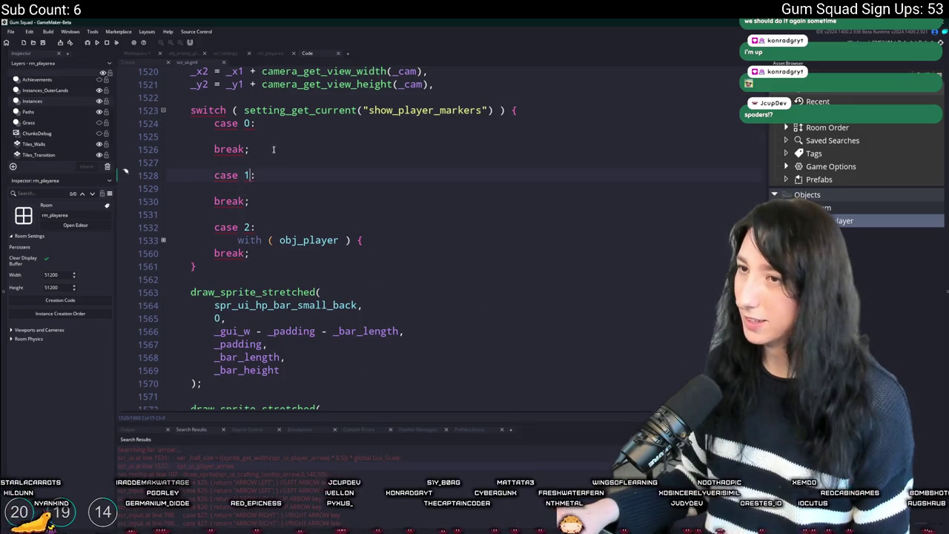
Undo the accidental overwrite of the switch keyword and bring up its code suggestions
{"action": "scroll", "coordinate": [273, 151], "scroll_direction": "up", "scroll_amount": 1}
{"action": "left_click", "coordinate": [483, 140]}
{"action": "left_click", "coordinate": [503, 140]}
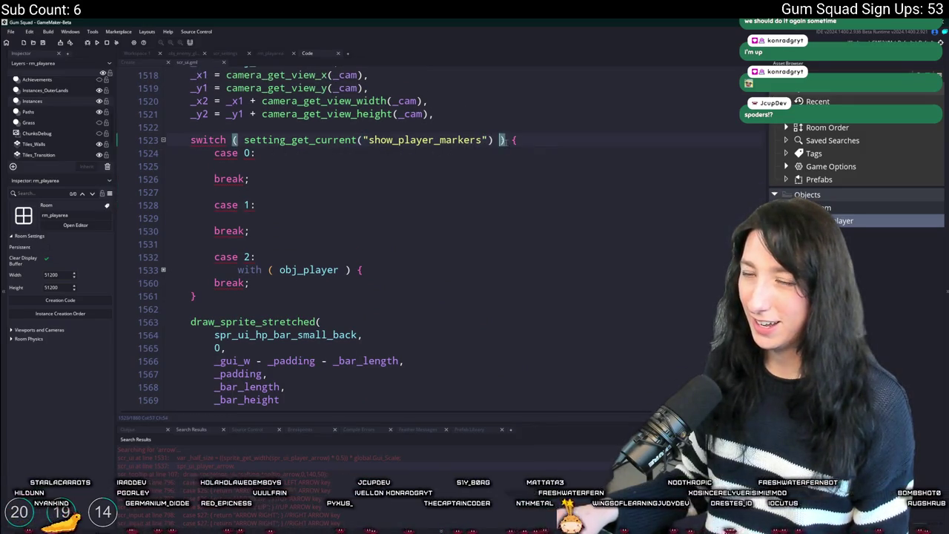
{"action": "double_click", "coordinate": [217, 140]}
{"action": "type", "text": "s"}
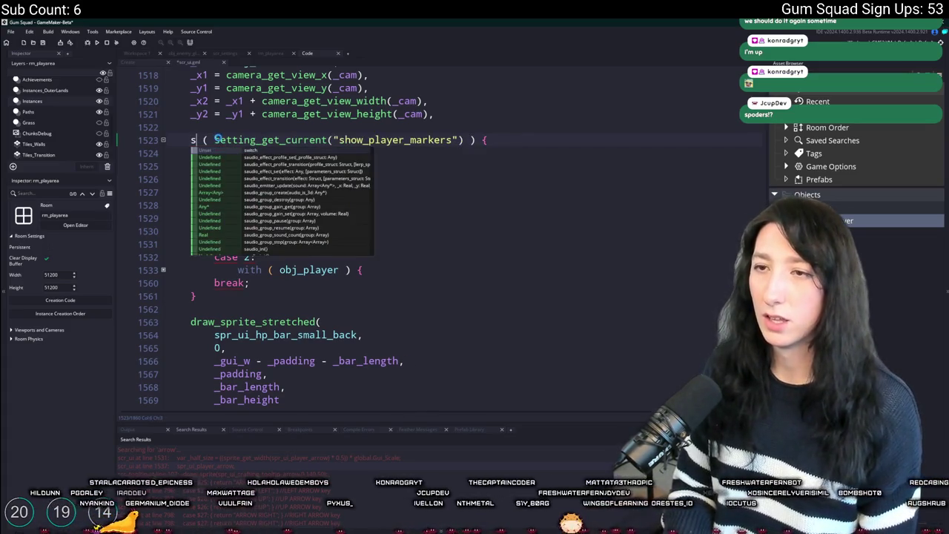
{"action": "scroll", "coordinate": [217, 139], "scroll_direction": "down", "scroll_amount": 10}
{"action": "scroll", "coordinate": [217, 138], "scroll_direction": "up", "scroll_amount": 8}
{"action": "key", "text": "ctrl+z"}
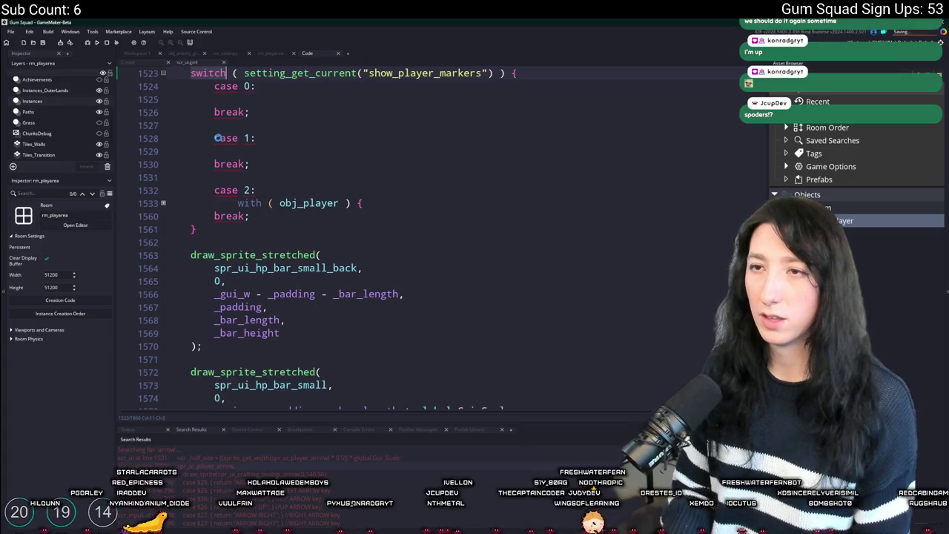
{"action": "scroll", "coordinate": [216, 138], "scroll_direction": "up", "scroll_amount": 1}
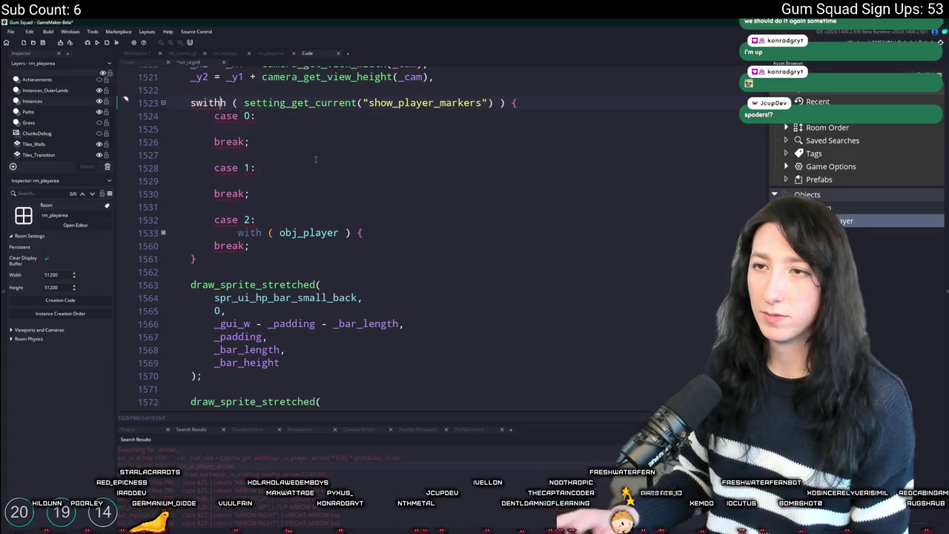
{"action": "key", "text": "ctrl+space"}
Paste the obj_player arrow-drawing block under case 0 and review the pasted code
{"action": "left_click", "coordinate": [563, 196]}
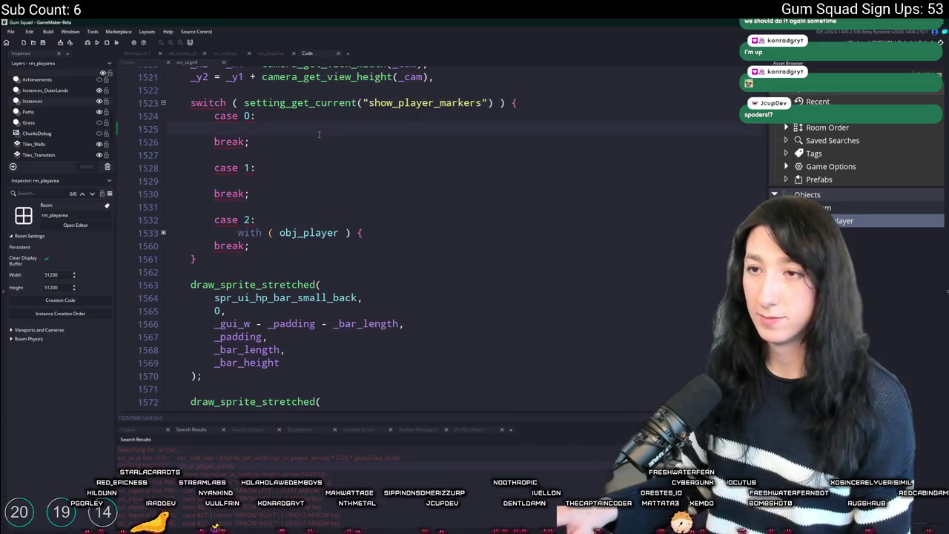
{"action": "key", "text": "ctrl+v"}
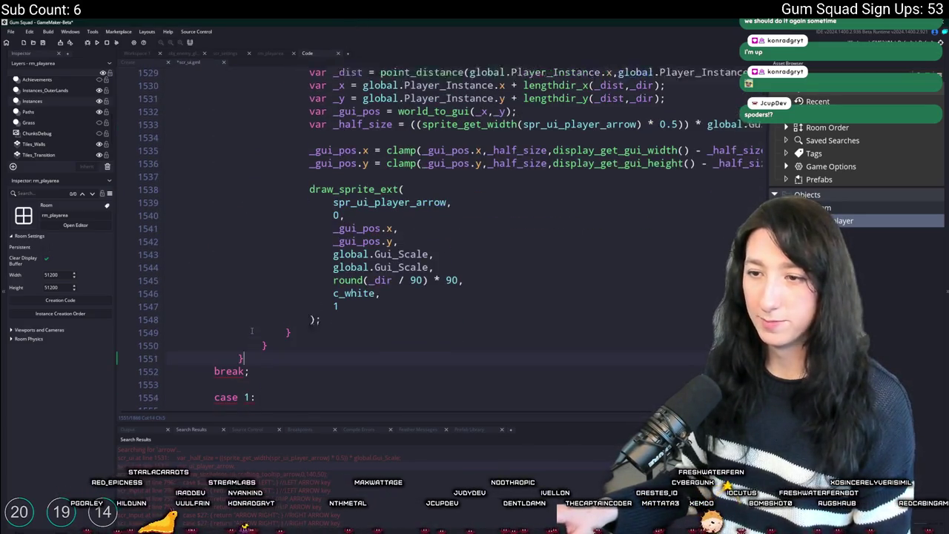
{"action": "scroll", "coordinate": [261, 294], "scroll_direction": "up", "scroll_amount": 5}
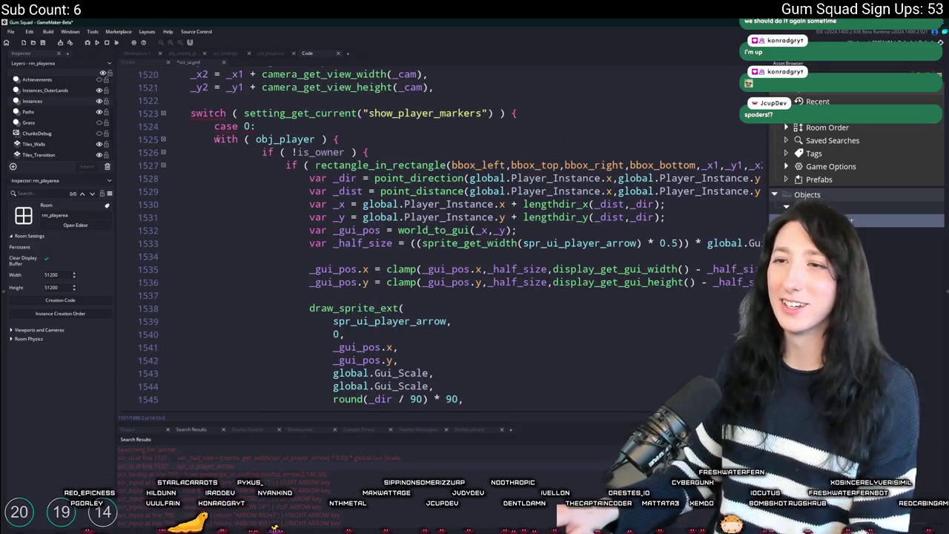
{"action": "mouse_move", "coordinate": [262, 152]}
{"action": "left_mouse_down"}
{"action": "mouse_move", "coordinate": [312, 248]}
{"action": "mouse_move", "coordinate": [296, 308]}
{"action": "mouse_move", "coordinate": [349, 319]}
{"action": "left_mouse_up"}
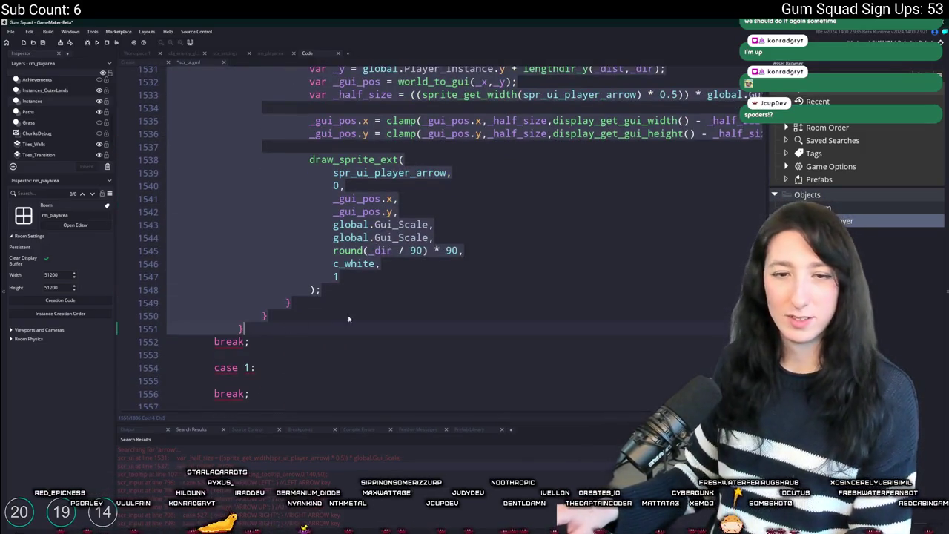
{"action": "left_click", "coordinate": [349, 318]}
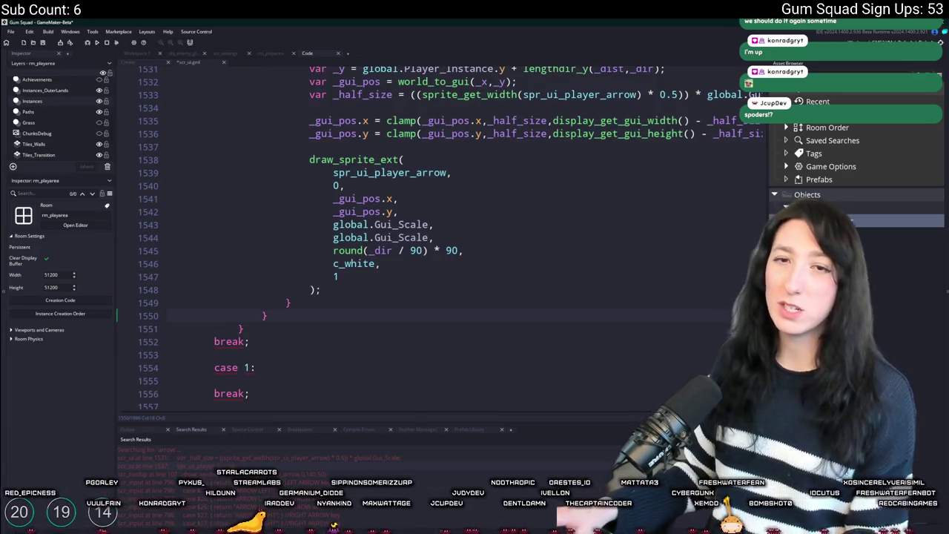
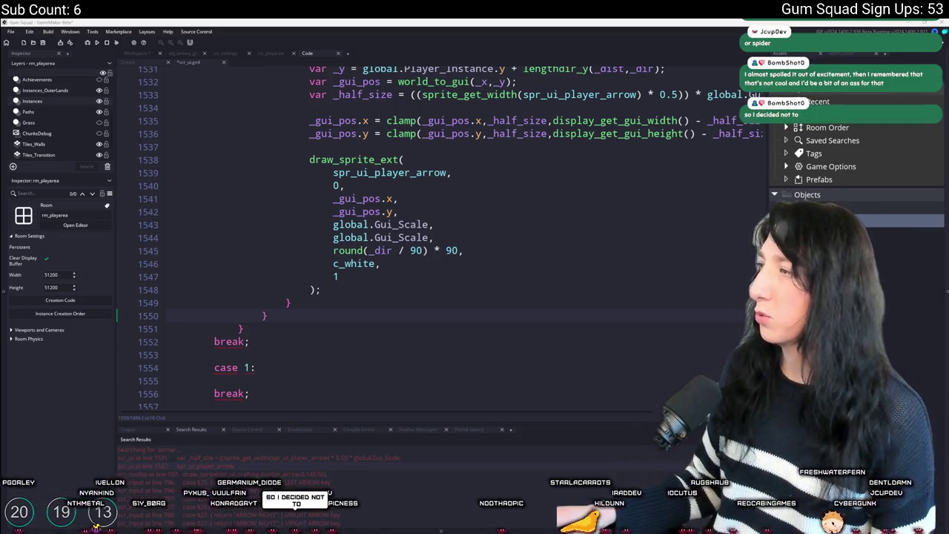
Bring up the browser and play the coral reef fish video full screen
{"action": "key", "text": "alt+Tab"}
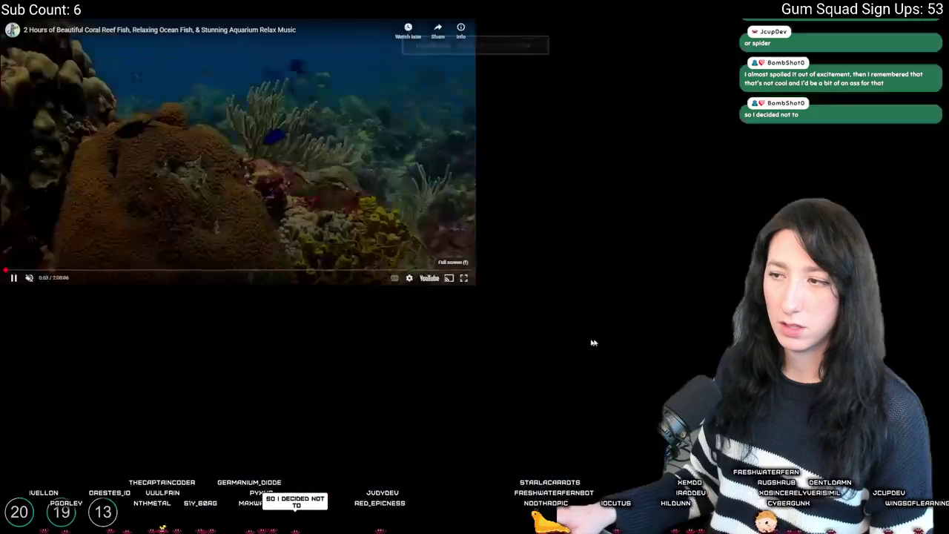
{"action": "left_click", "coordinate": [606, 341]}
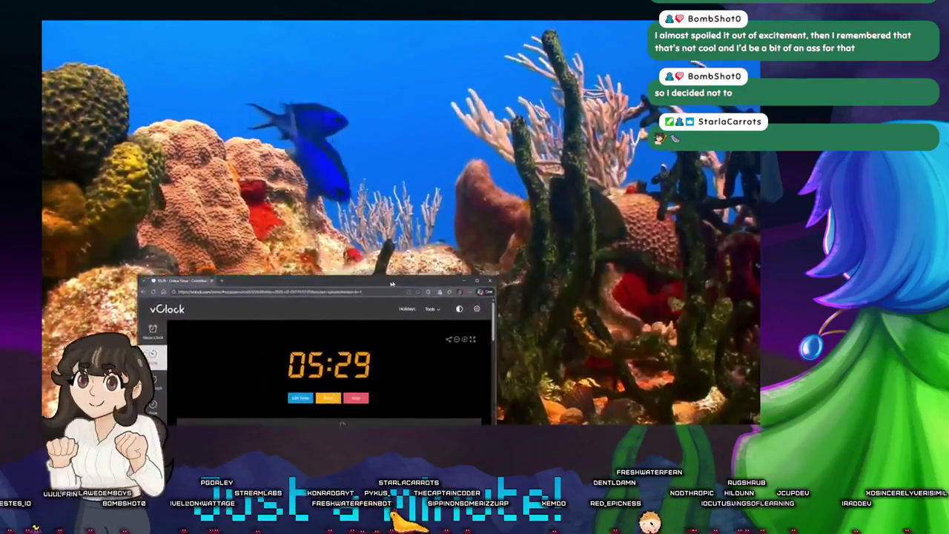
Shrink the vClock countdown window and park it in the top-left corner
{"action": "left_click_drag", "start_coordinate": [392, 283], "coordinate": [700, 31]}
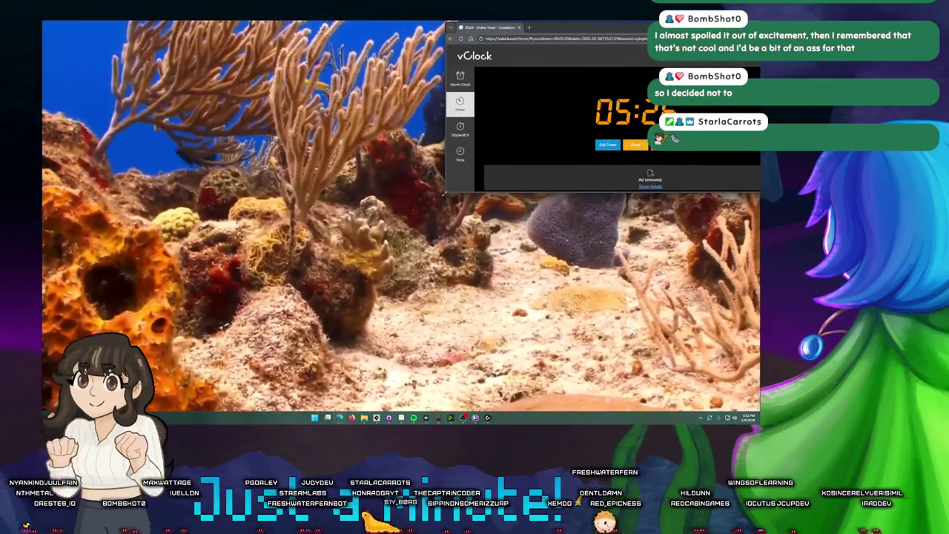
{"action": "left_click_drag", "start_coordinate": [444, 192], "coordinate": [579, 115]}
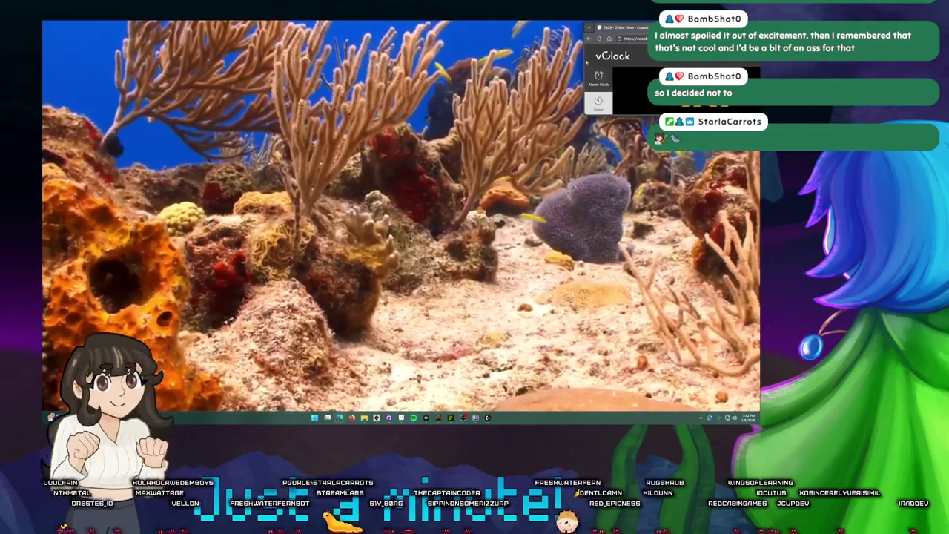
{"action": "left_click_drag", "start_coordinate": [584, 55], "coordinate": [638, 61]}
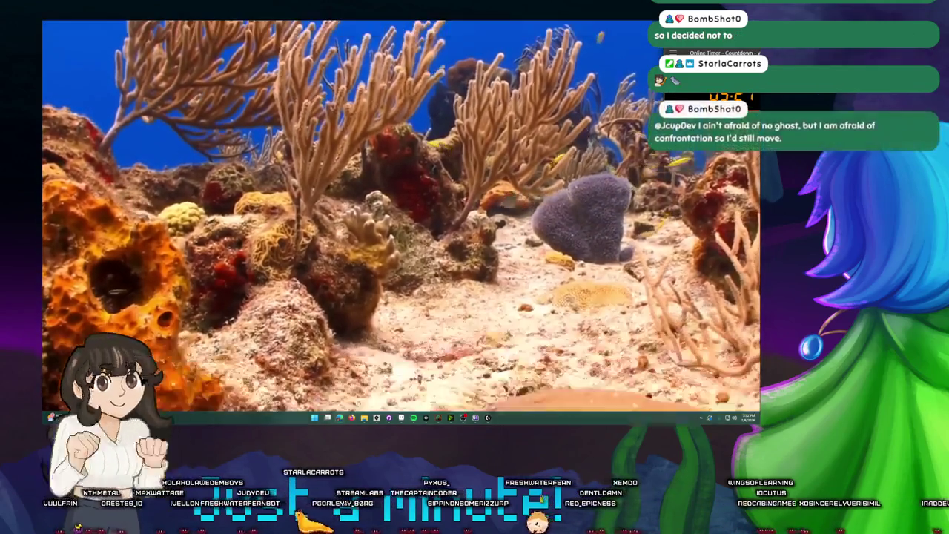
{"action": "mouse_move", "coordinate": [723, 53]}
{"action": "left_mouse_down"}
{"action": "mouse_move", "coordinate": [430, 28]}
{"action": "mouse_move", "coordinate": [102, 27]}
{"action": "left_mouse_up"}
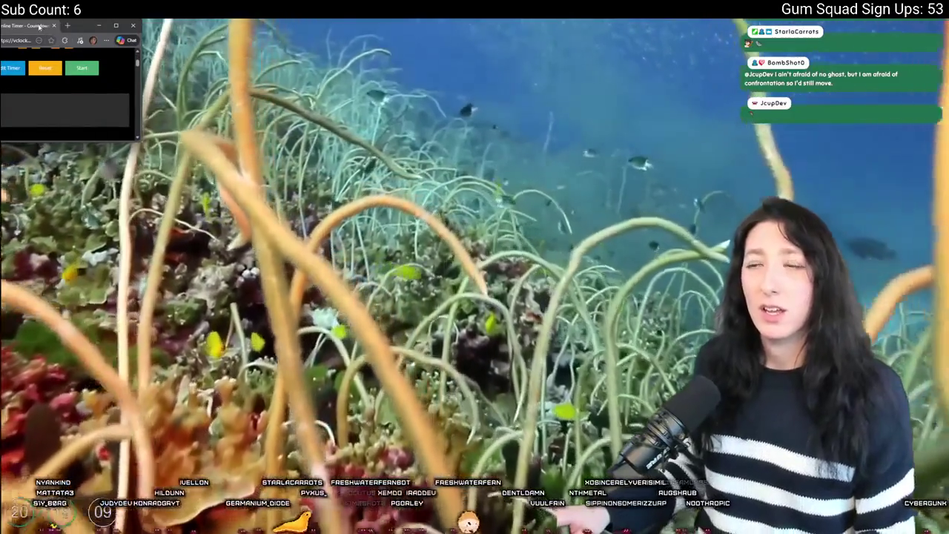
Exit the full-screen reef video and return to the GameMaker code editor
{"action": "key", "text": "alt+Tab"}
{"action": "key", "text": "Escape"}
{"action": "key", "text": "alt+Tab"}
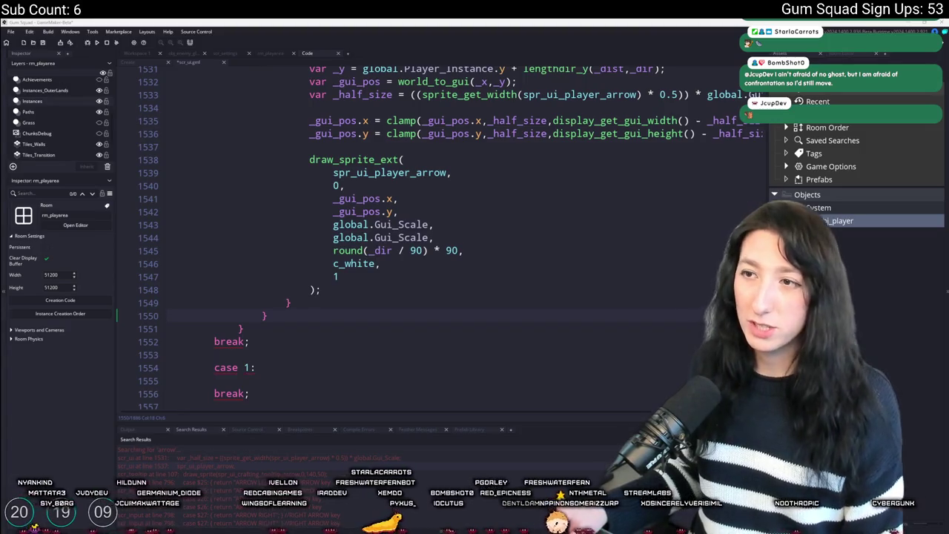
Select the with ( obj_player ) block from its closing brace on line 1551 up to case 0
{"action": "left_click", "coordinate": [398, 199]}
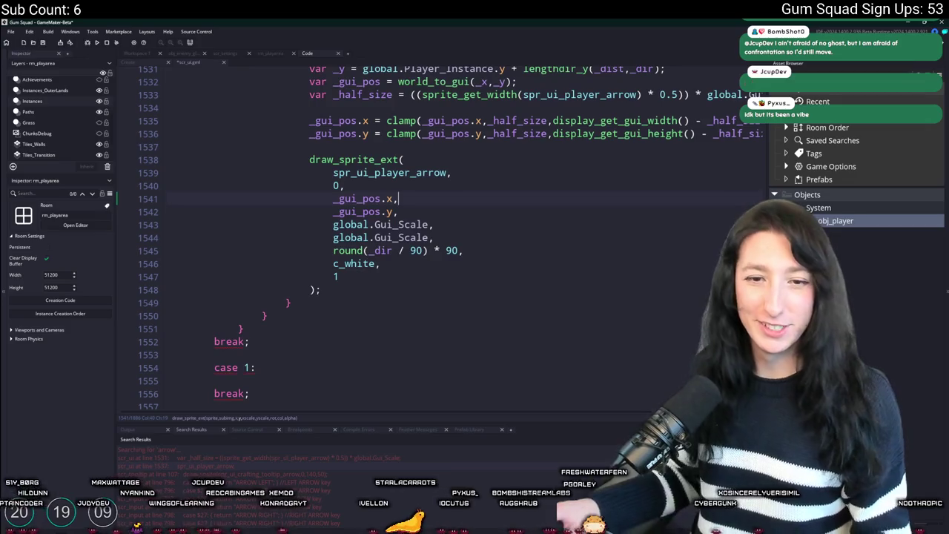
{"action": "scroll", "coordinate": [396, 237], "scroll_direction": "up", "scroll_amount": 5}
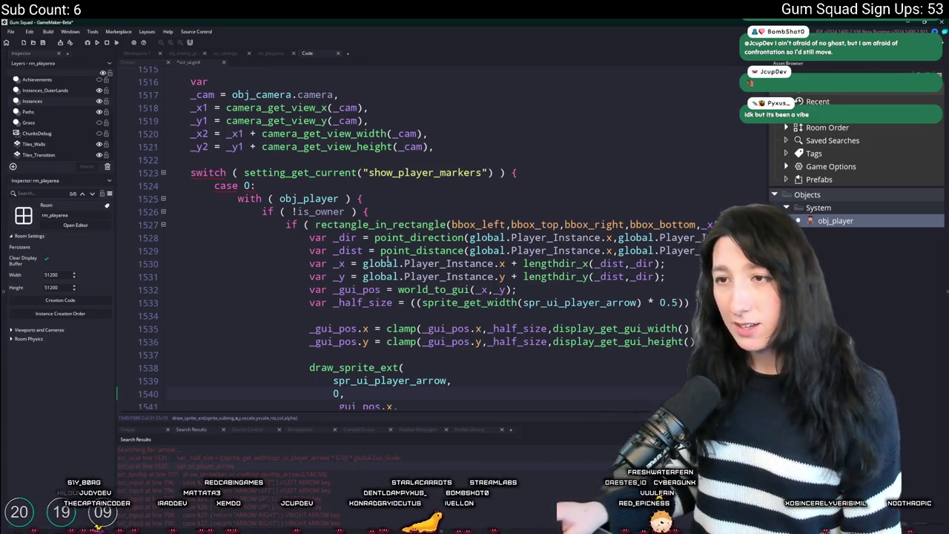
{"action": "left_click", "coordinate": [362, 198]}
{"action": "scroll", "coordinate": [292, 287], "scroll_direction": "down", "scroll_amount": 7}
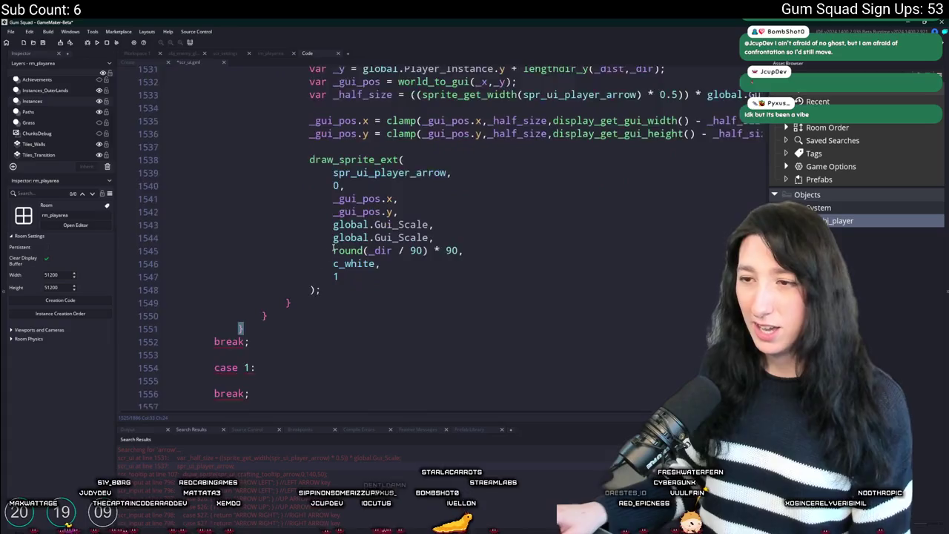
{"action": "scroll", "coordinate": [290, 284], "scroll_direction": "down", "scroll_amount": 2}
{"action": "scroll", "coordinate": [206, 353], "scroll_direction": "up", "scroll_amount": 7}
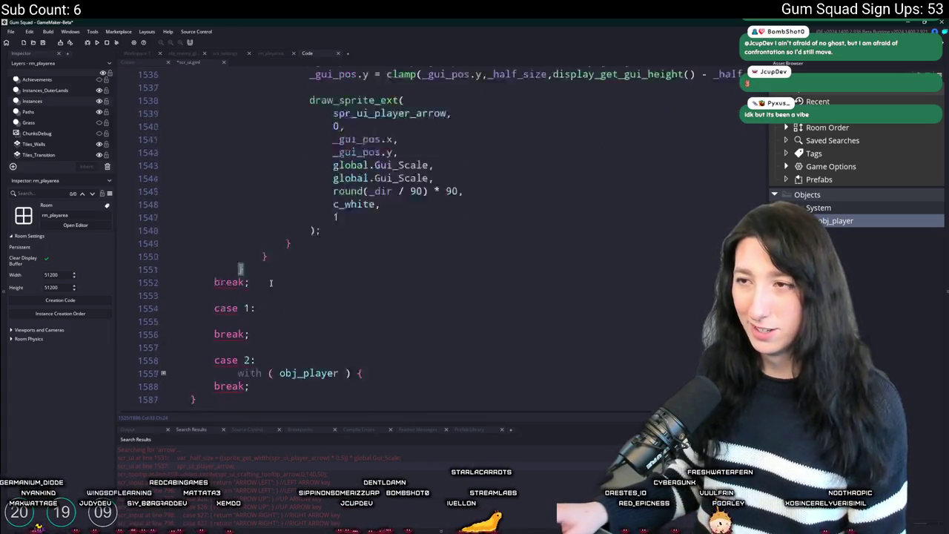
{"action": "scroll", "coordinate": [248, 339], "scroll_direction": "down", "scroll_amount": 4}
{"action": "mouse_move", "coordinate": [248, 339]}
{"action": "left_mouse_down"}
{"action": "mouse_move", "coordinate": [178, 211]}
{"action": "mouse_move", "coordinate": [296, 96]}
{"action": "mouse_move", "coordinate": [296, 153]}
{"action": "mouse_move", "coordinate": [232, 147]}
{"action": "left_mouse_up"}
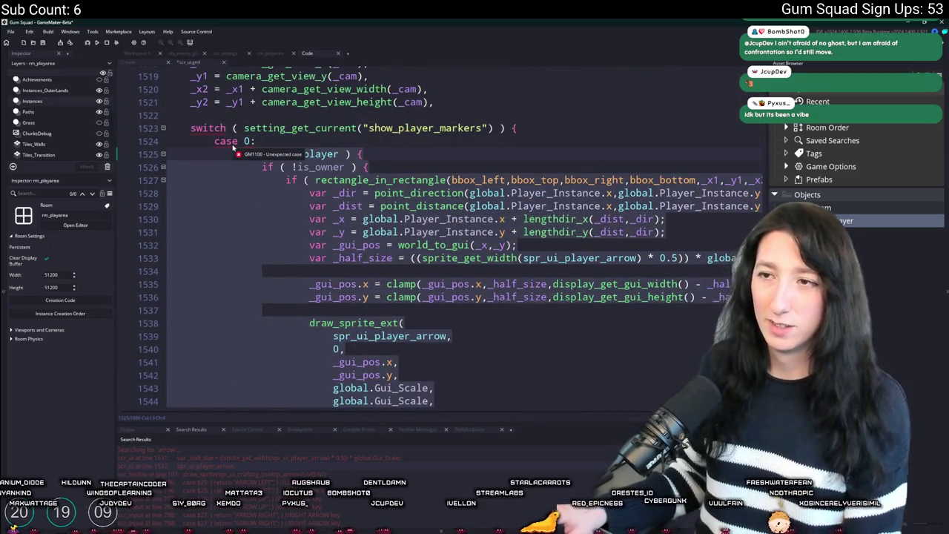
Move the obj_player arrow-drawing block out of case 0 and into case 1
{"action": "key", "text": "Delete"}
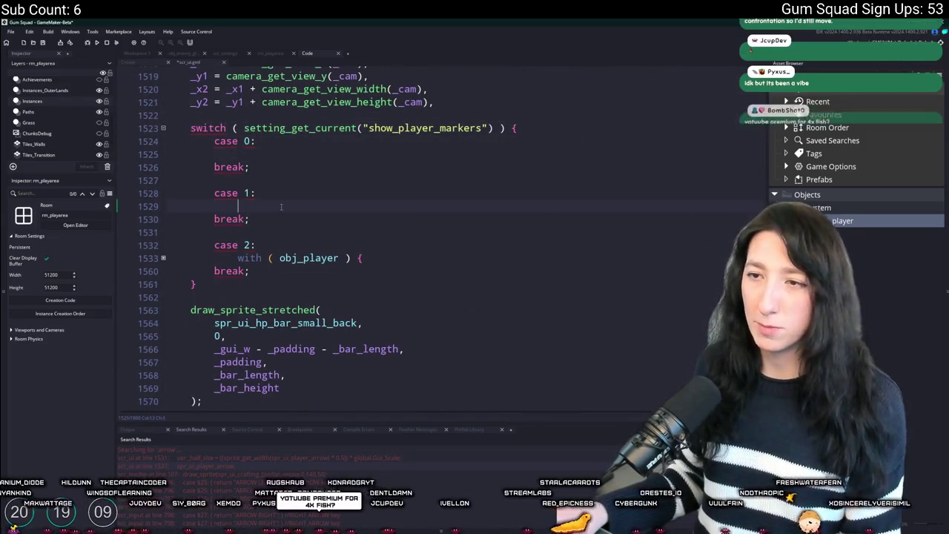
{"action": "key", "text": "ctrl+v"}
{"action": "scroll", "coordinate": [269, 268], "scroll_direction": "up", "scroll_amount": 3}
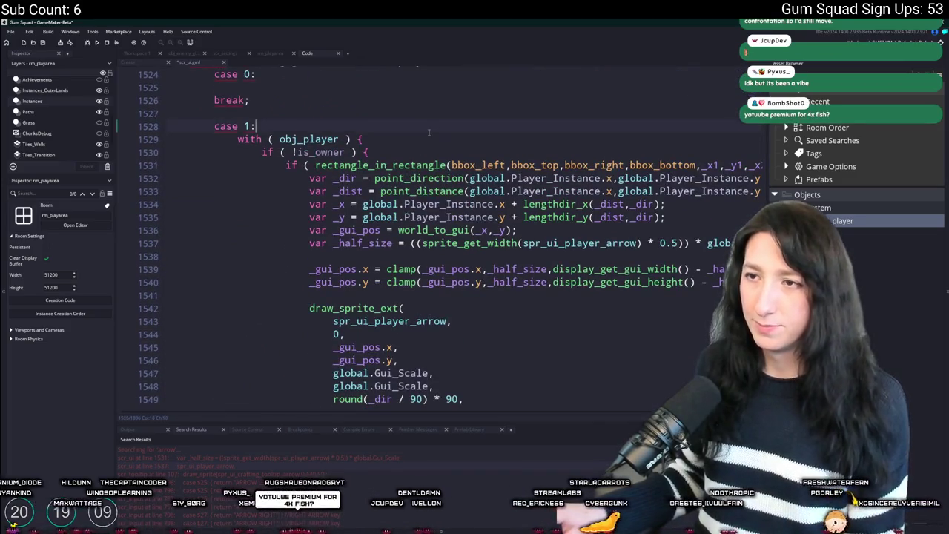
Split the rectangle_in_rectangle if line so the closing ') {' sits on its own line
{"action": "left_click", "coordinate": [437, 155]}
{"action": "key", "text": "Return"}
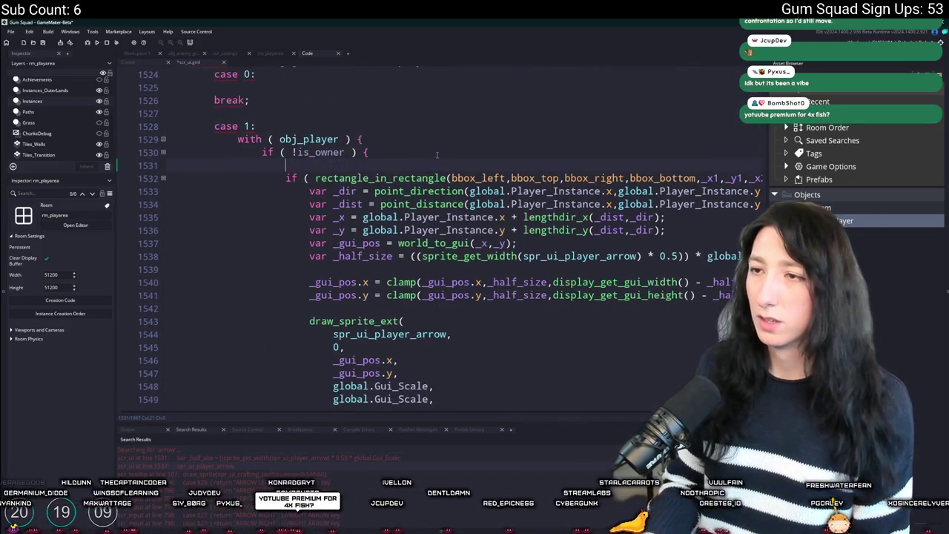
{"action": "key", "text": "Delete"}
{"action": "key", "text": "End"}
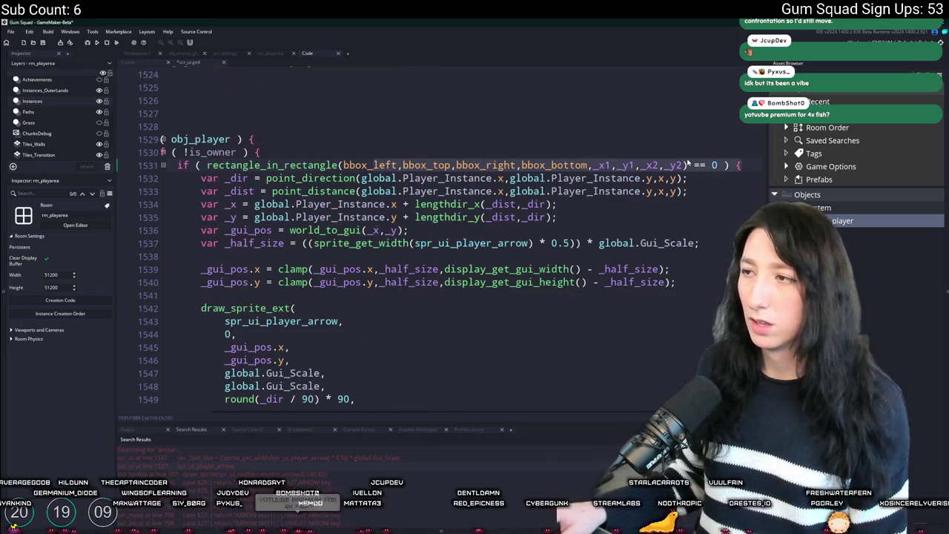
{"action": "left_click", "coordinate": [688, 164]}
{"action": "key", "text": "Return"}
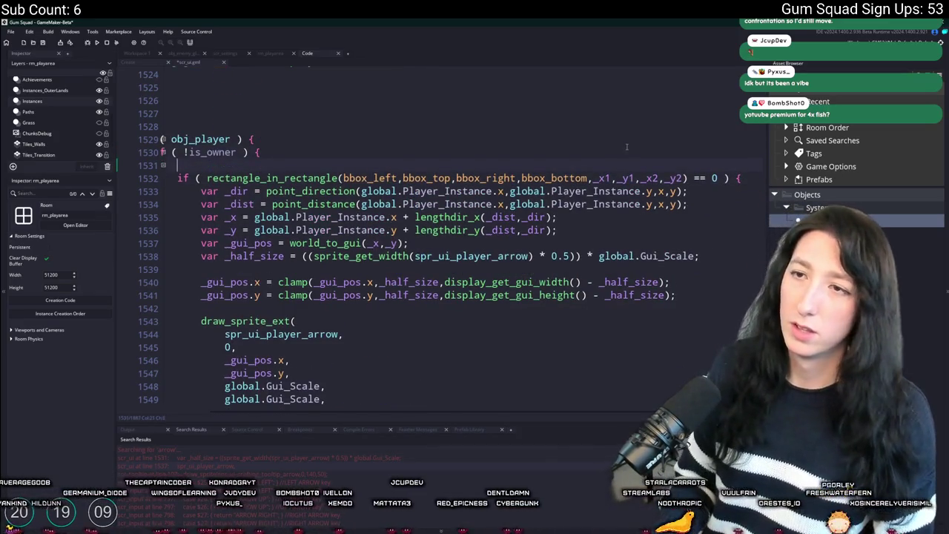
{"action": "key", "text": "BackSpace"}
{"action": "left_click", "coordinate": [721, 166]}
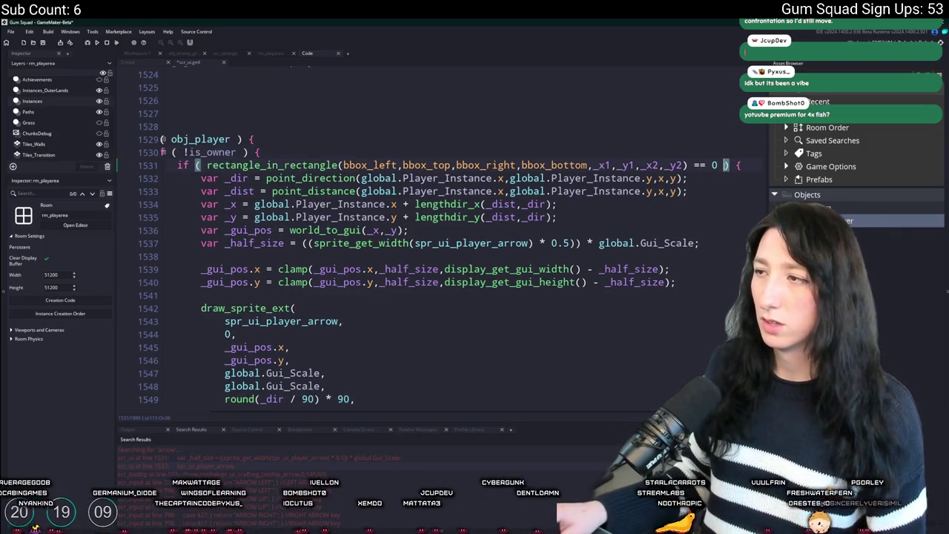
{"action": "type", "text": "\\"}
{"action": "key", "text": "Return"}
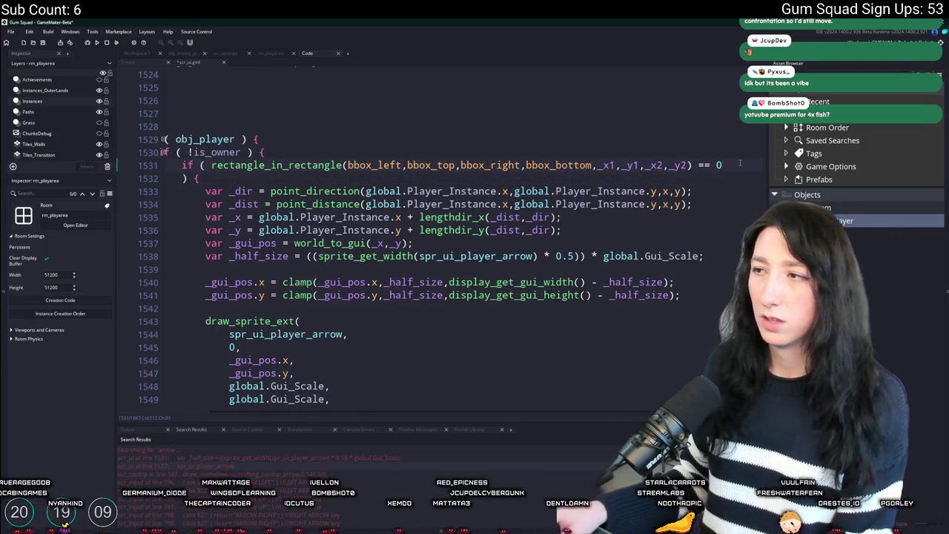
{"action": "key", "text": "Return"}
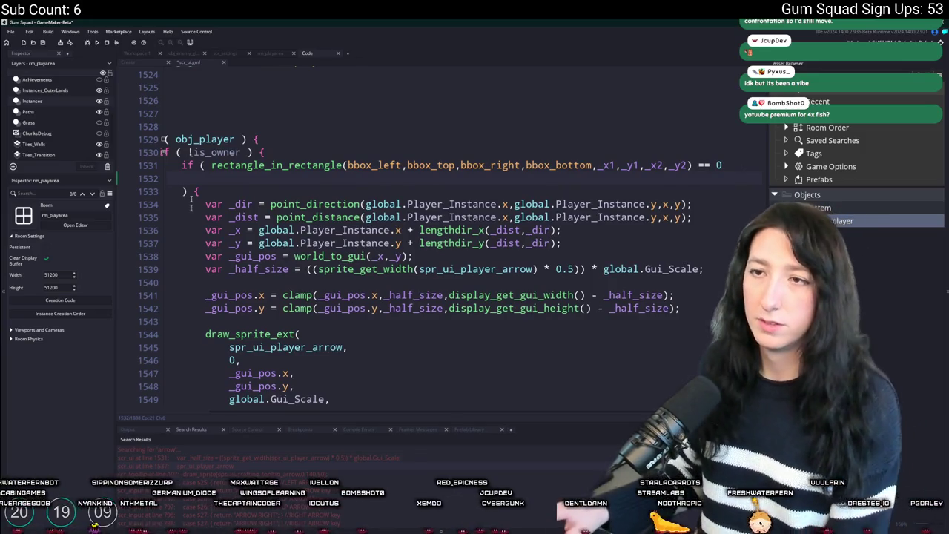
{"action": "left_click", "coordinate": [207, 165]}
Put the rectangle_in_rectangle condition on its own indented line and open a new condition line
{"action": "key", "text": "Return"}
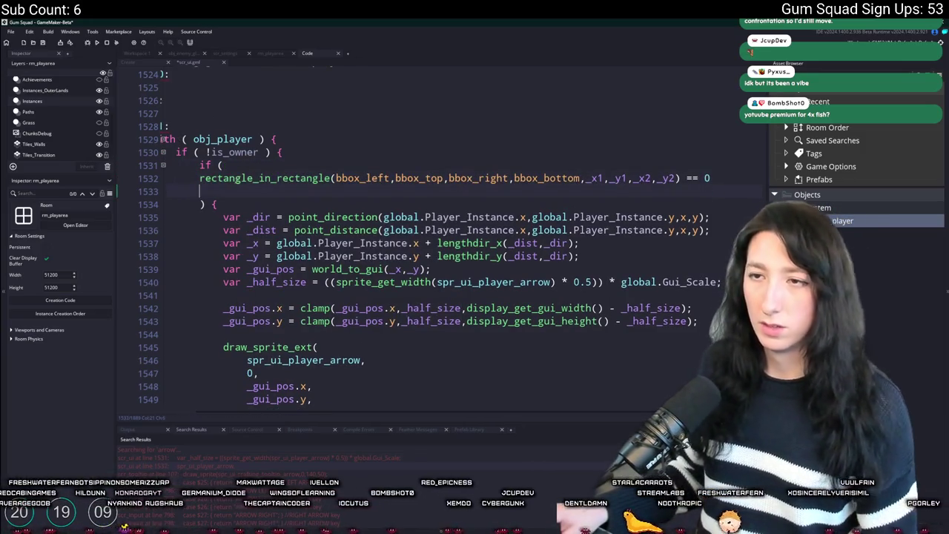
{"action": "key", "text": "Tab"}
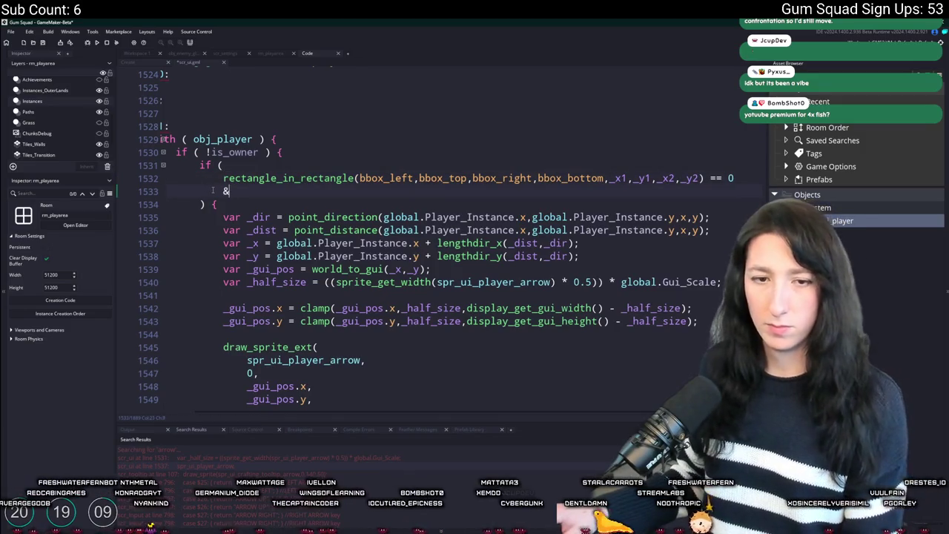
{"action": "type", "text": "&"}
{"action": "key", "text": "Return"}
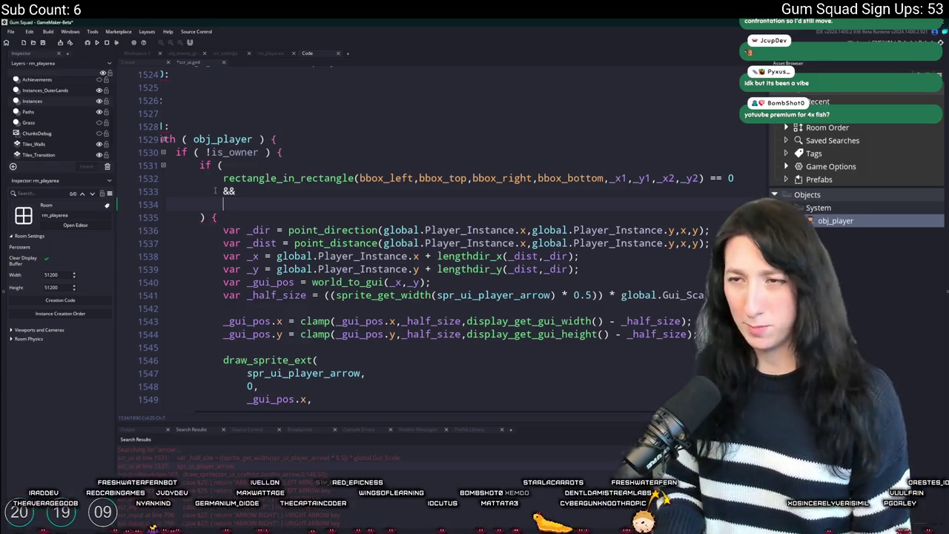
Add the condition point_distance(Player_Instance x/y, x, y) < (WorldChunkSize * 4)
{"action": "type", "text": "point"}
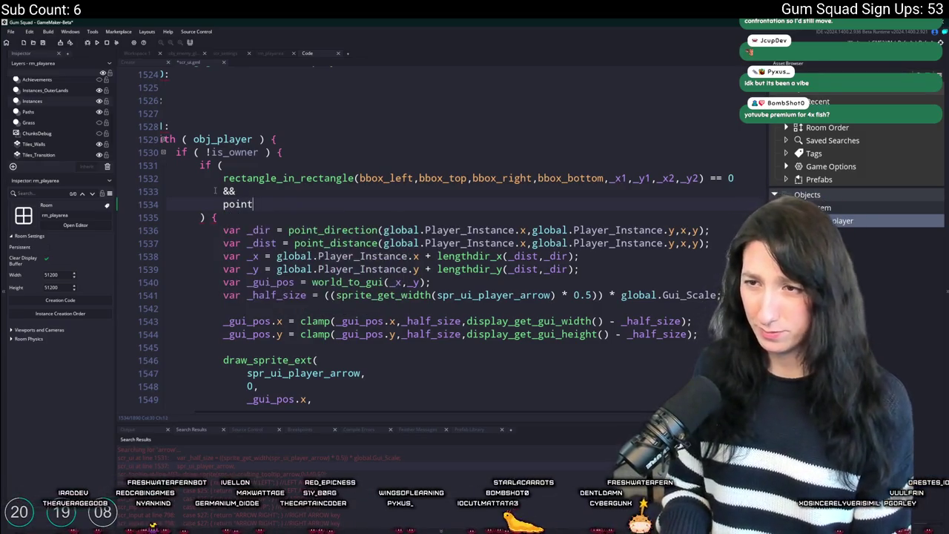
{"action": "type", "text": "ur_distance("}
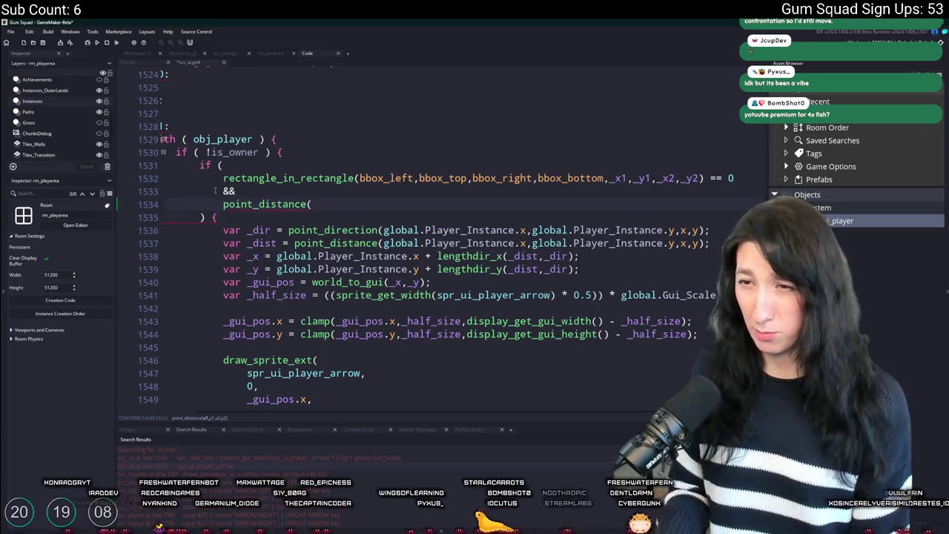
{"action": "scroll", "coordinate": [425, 238], "scroll_direction": "down", "scroll_amount": 1}
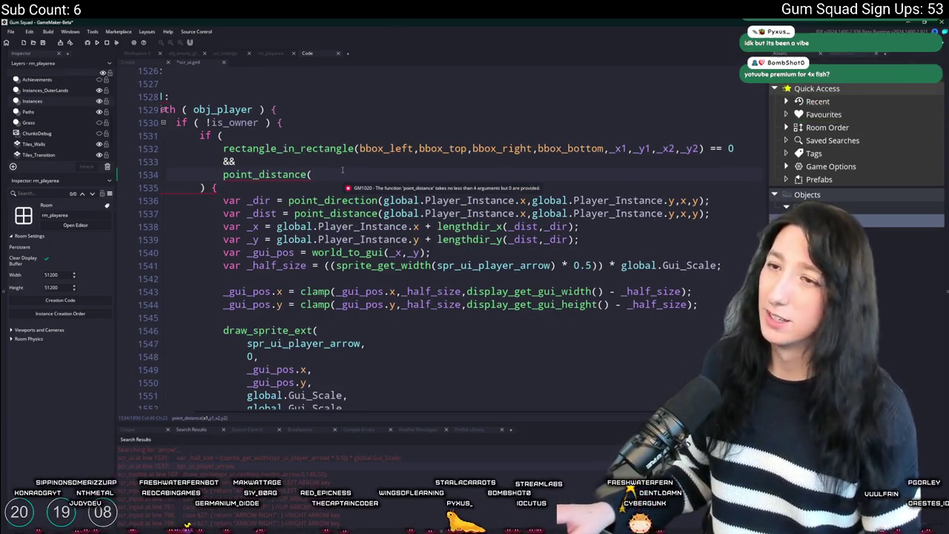
{"action": "left_click", "coordinate": [703, 214]}
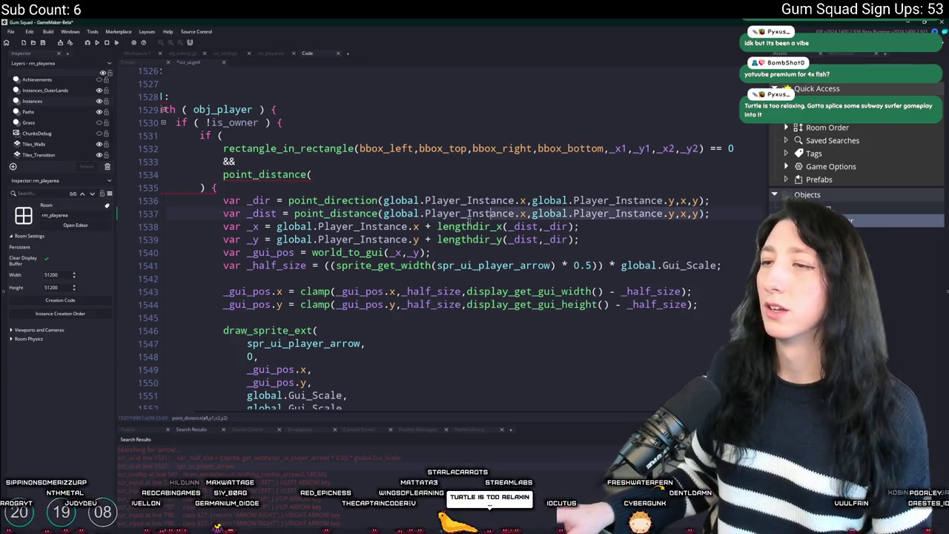
{"action": "key", "text": "ctrl+c"}
{"action": "left_click", "coordinate": [369, 174]}
{"action": "key", "text": "ctrl+v"}
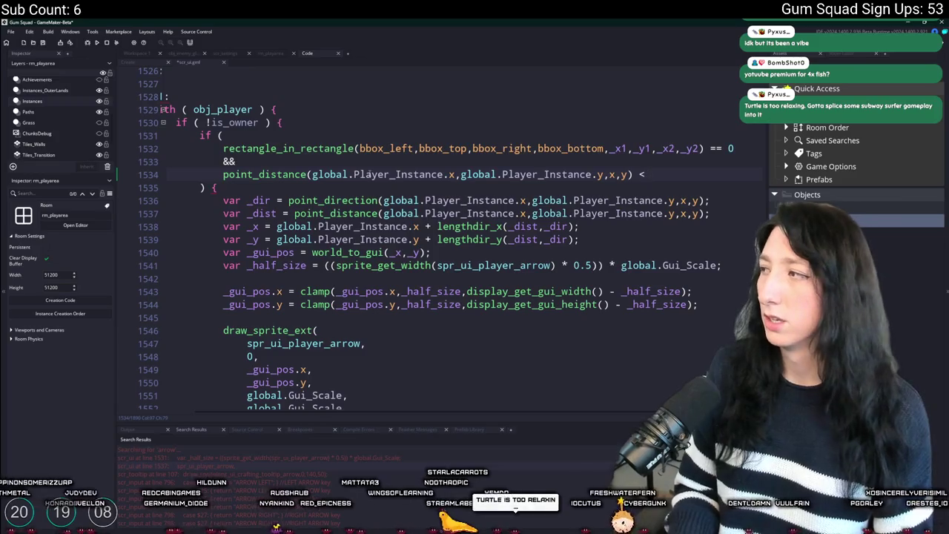
{"action": "type", "text": "nk"}
{"action": "key", "text": "Down"}
{"action": "key", "text": "Down"}
{"action": "key", "text": "Down"}
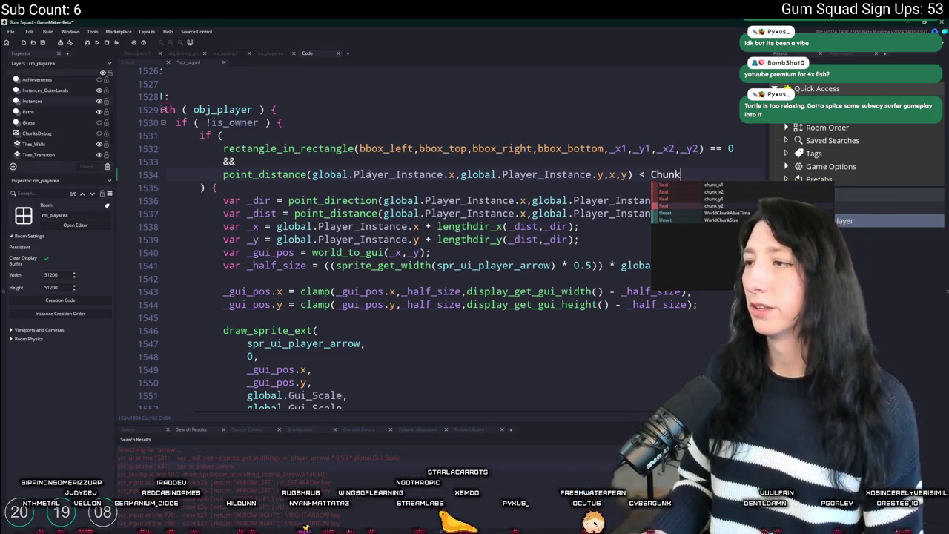
{"action": "key", "text": "Return"}
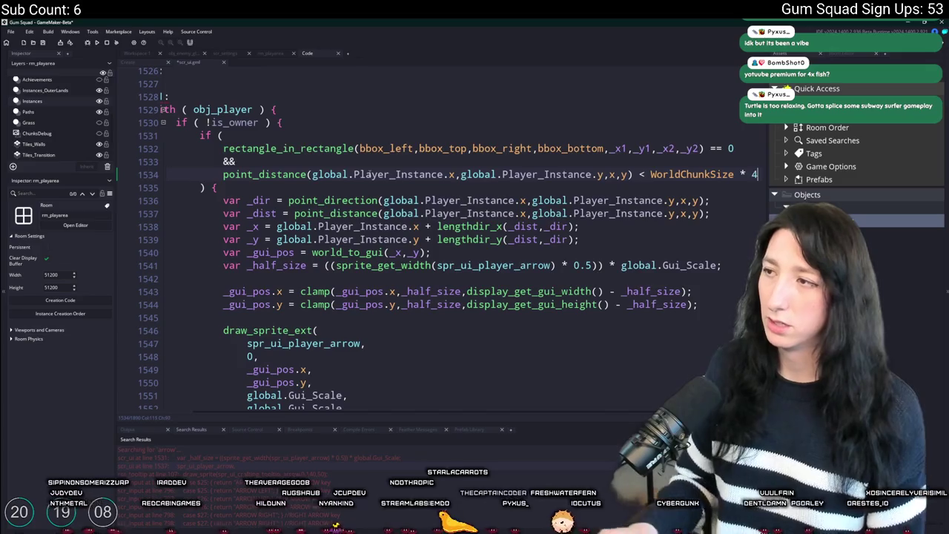
{"action": "type", "text": ") < "}
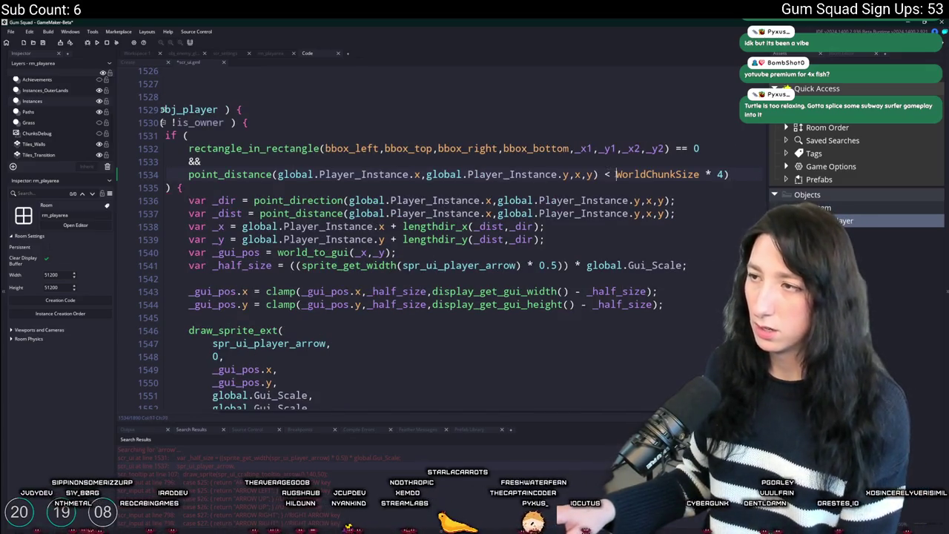
{"action": "type", "text": "("}
Run the game with F5 while checking the marker block's braces
{"action": "key", "text": "F5"}
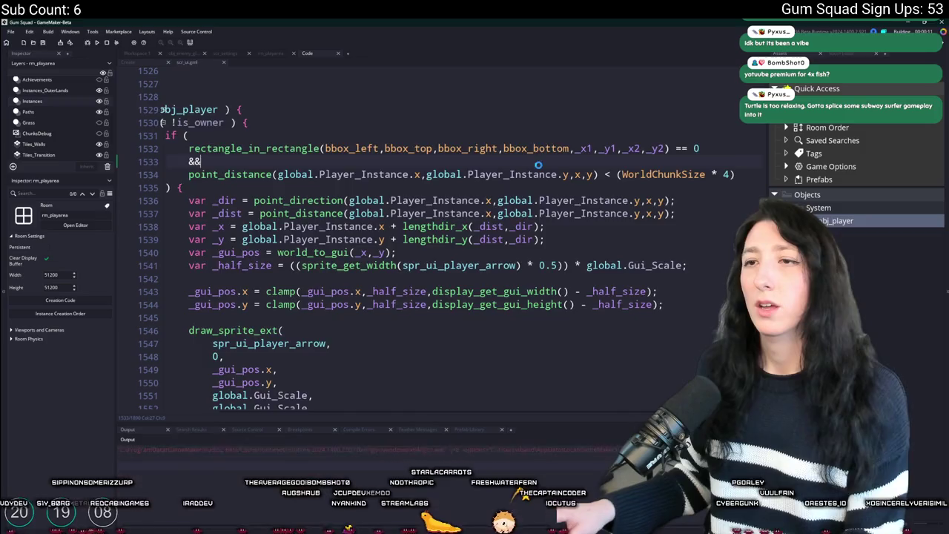
{"action": "scroll", "coordinate": [490, 191], "scroll_direction": "up", "scroll_amount": 5}
{"action": "scroll", "coordinate": [490, 190], "scroll_direction": "up", "scroll_amount": 1}
{"action": "left_click", "coordinate": [513, 239]}
{"action": "scroll", "coordinate": [354, 221], "scroll_direction": "down", "scroll_amount": 15}
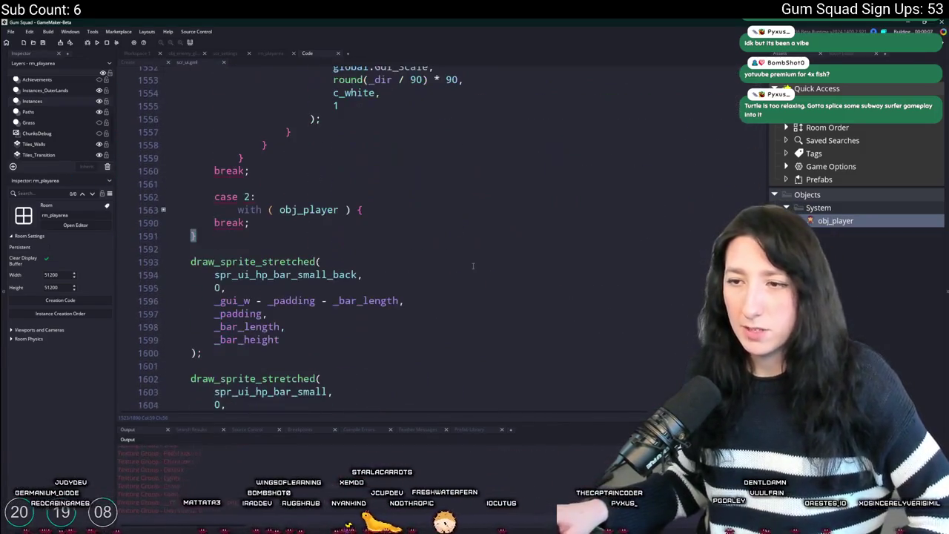
{"action": "left_click", "coordinate": [195, 176]}
{"action": "scroll", "coordinate": [316, 212], "scroll_direction": "up", "scroll_amount": 5}
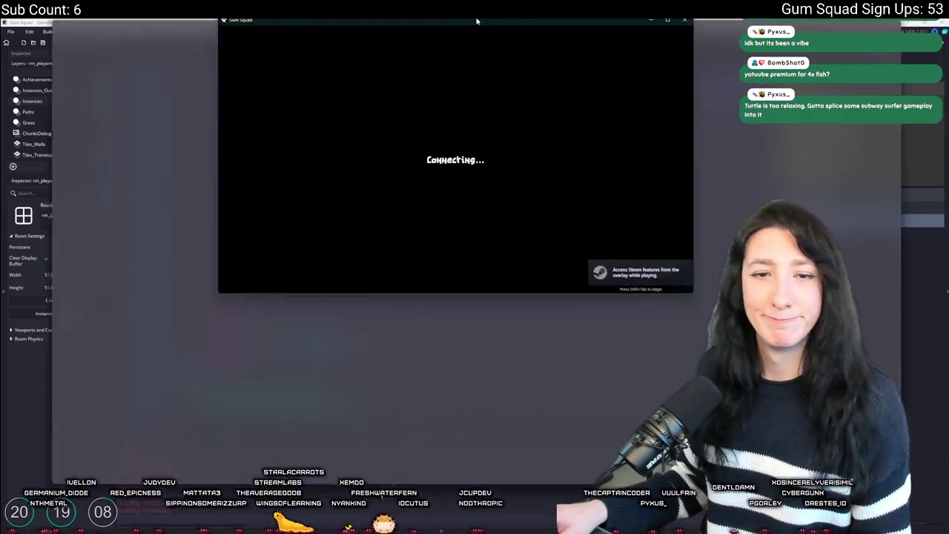
Maximize the game and set Show Player Markers to Nearby in Gameplay options
{"action": "double_click", "coordinate": [497, 150]}
{"action": "key", "text": "w"}
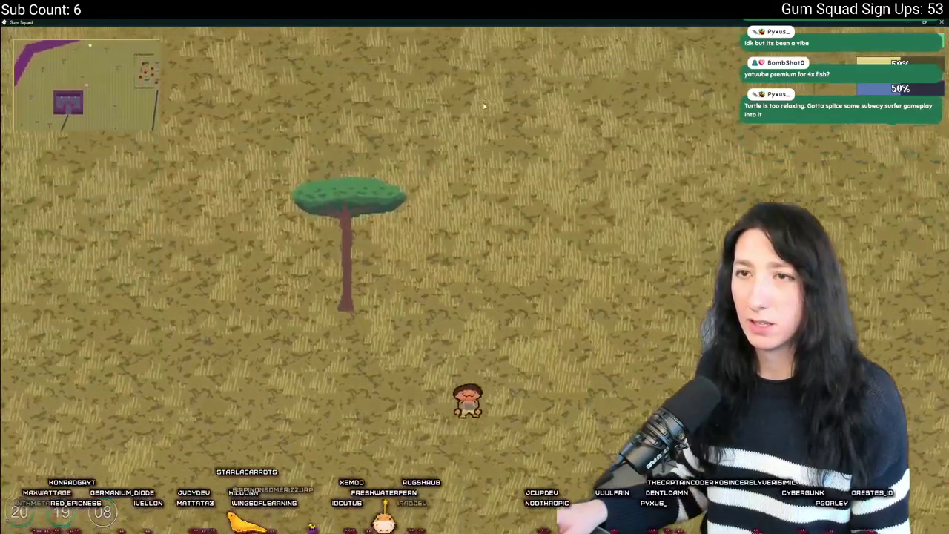
{"action": "key", "text": "Escape"}
{"action": "left_click", "coordinate": [472, 295]}
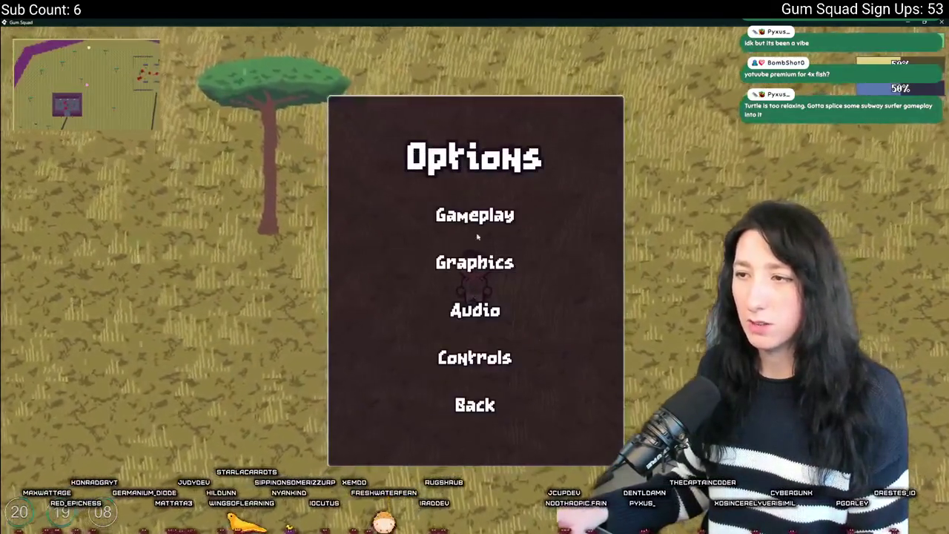
{"action": "left_click", "coordinate": [474, 212]}
{"action": "left_click", "coordinate": [326, 312]}
{"action": "left_click", "coordinate": [331, 312]}
{"action": "left_click", "coordinate": [330, 312]}
{"action": "key", "text": "Escape"}
Walk the character around to test the Nearby player markers
{"action": "key", "text": "s"}
{"action": "key", "text": "d"}
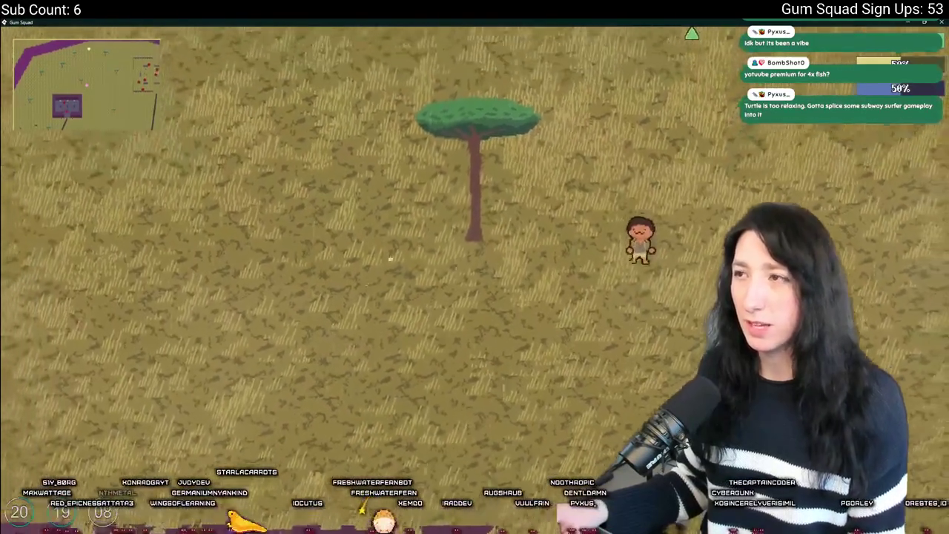
{"action": "key", "text": "s"}
{"action": "key", "text": "d"}
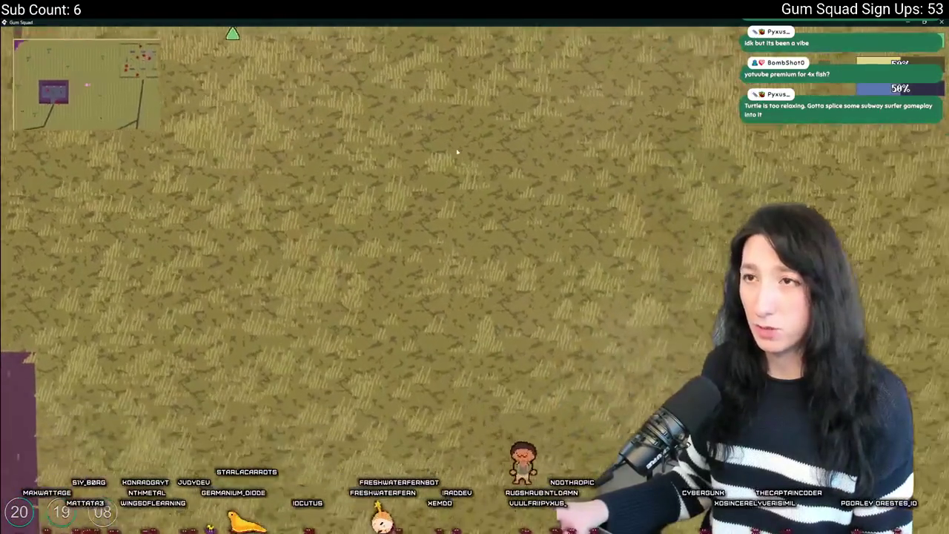
{"action": "key", "text": "w"}
{"action": "key", "text": "a"}
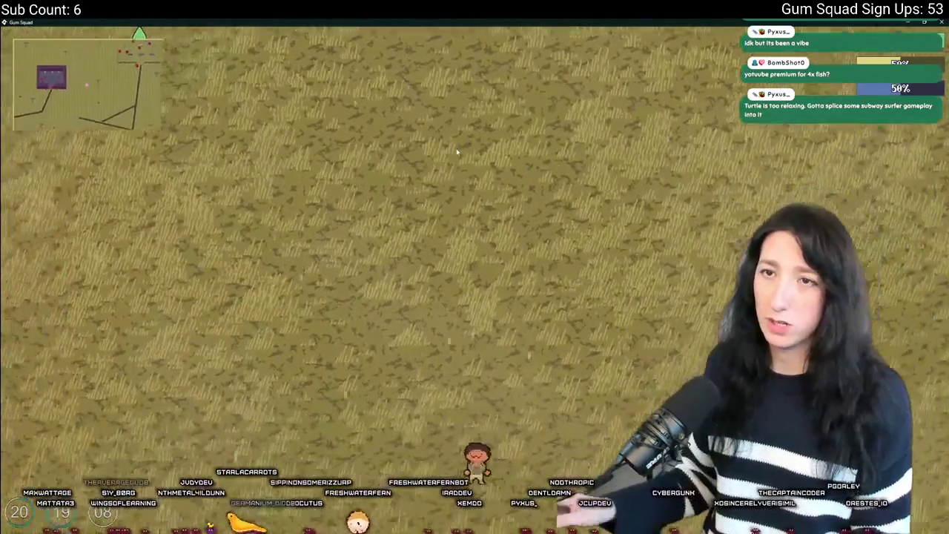
{"action": "key", "text": "s"}
{"action": "key", "text": "d"}
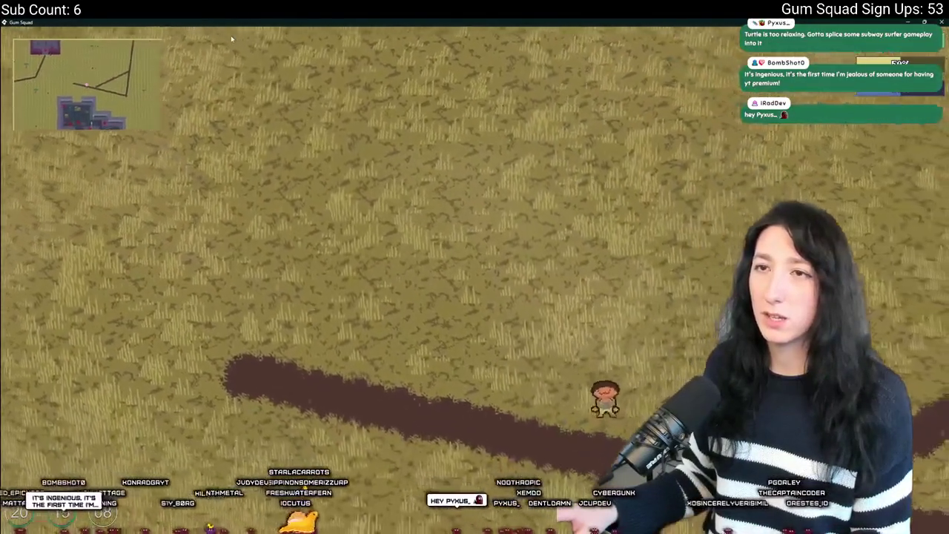
{"action": "key", "text": "w"}
{"action": "key", "text": "a"}
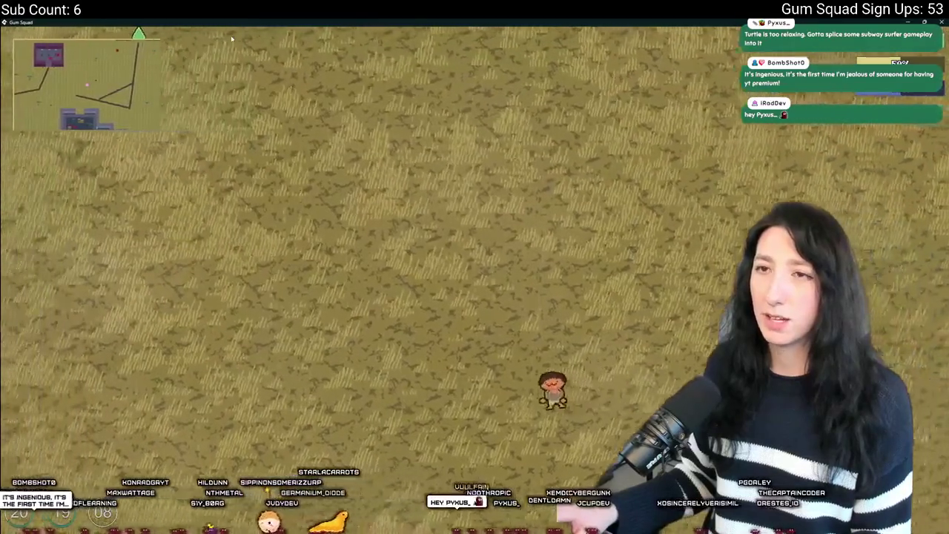
{"action": "key", "text": "s"}
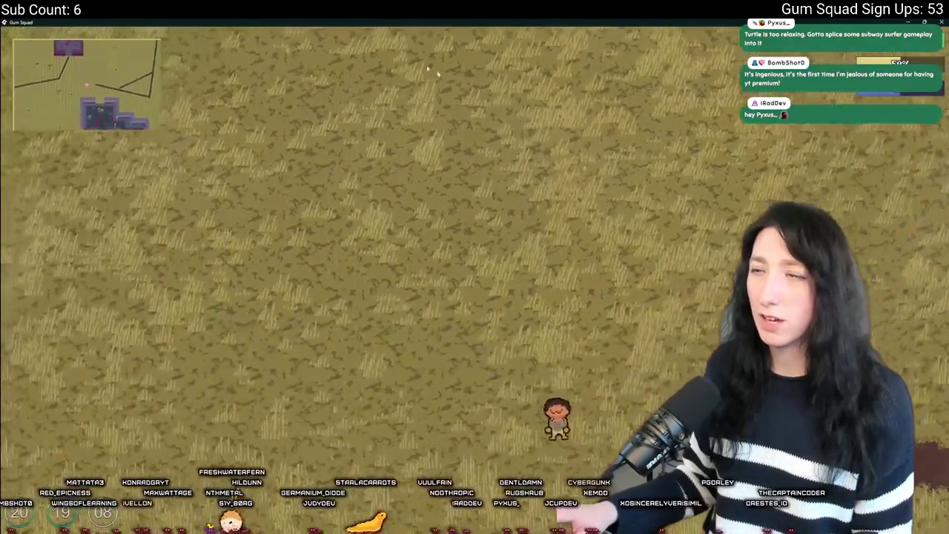
Switch Show Player Markers to Always in the Gameplay options
{"action": "key", "text": "Escape"}
{"action": "left_click", "coordinate": [473, 286]}
{"action": "left_click", "coordinate": [475, 215]}
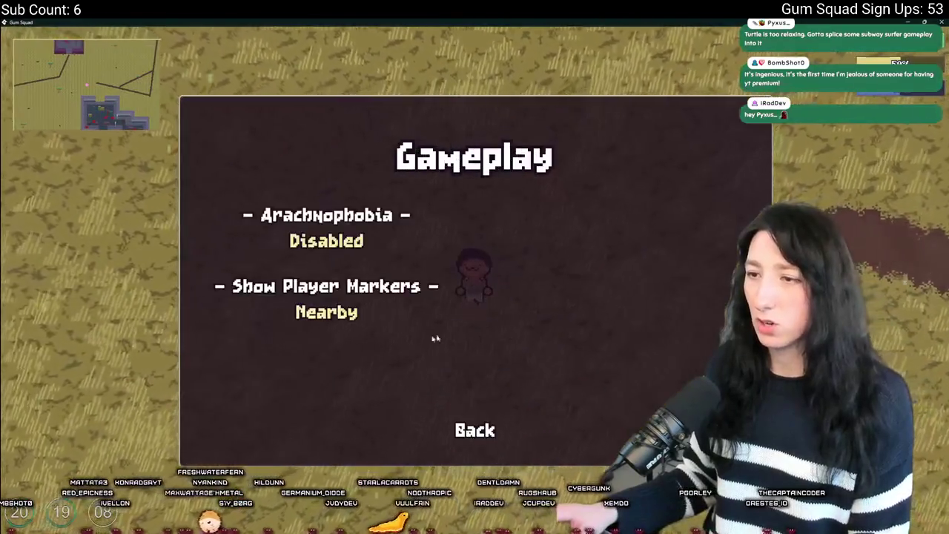
{"action": "left_click", "coordinate": [426, 312]}
{"action": "key", "text": "Escape"}
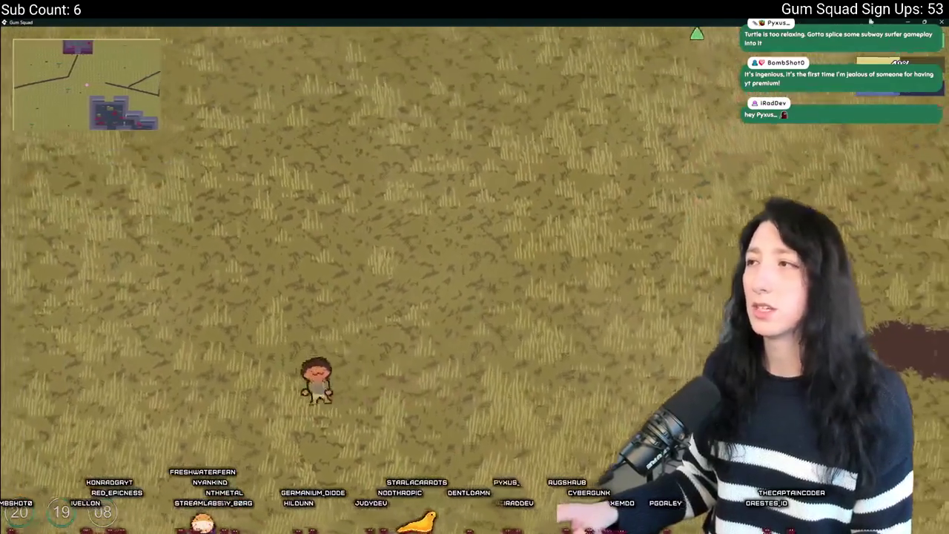
Cycle Show Player Markers to Nearby and back to Always, then return to GameMaker
{"action": "key", "text": "Escape"}
{"action": "left_click", "coordinate": [474, 286]}
{"action": "left_click", "coordinate": [474, 214]}
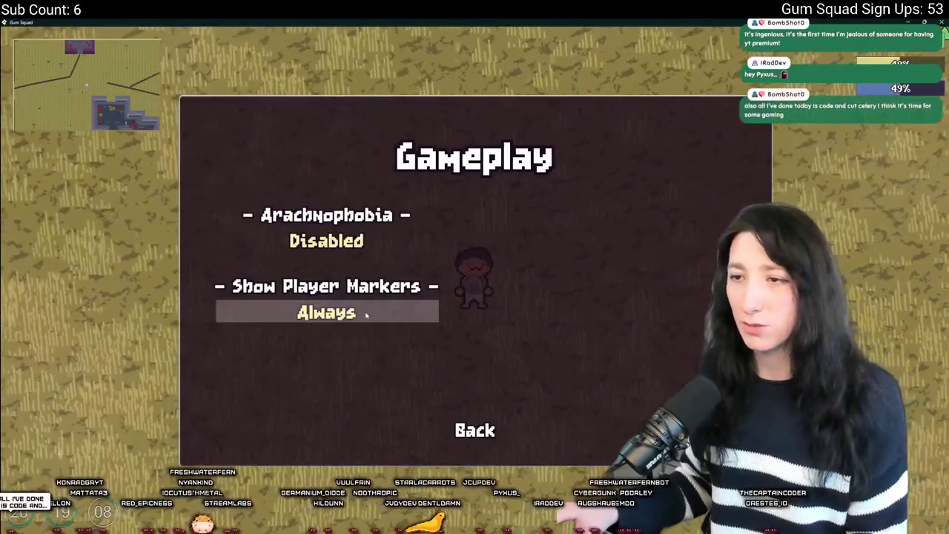
{"action": "left_click", "coordinate": [364, 313]}
{"action": "left_click", "coordinate": [364, 312]}
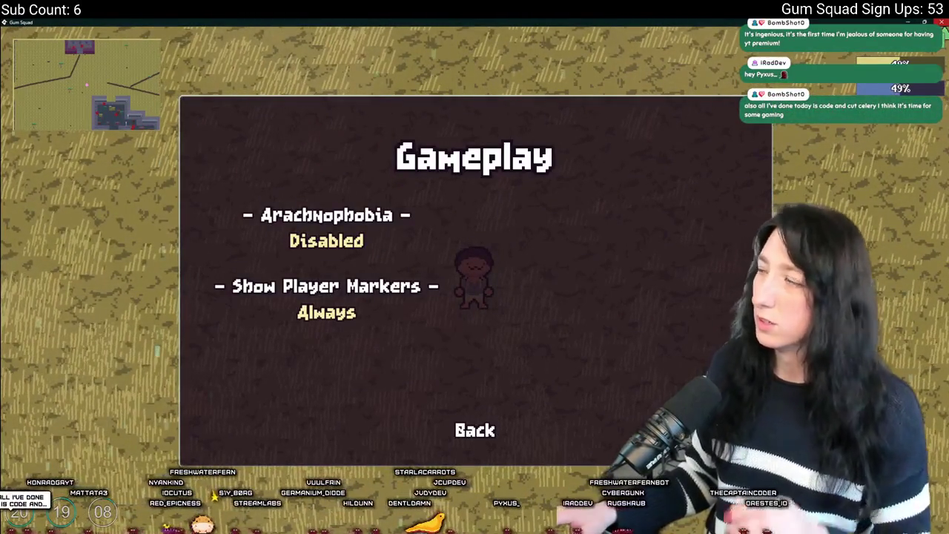
{"action": "key", "text": "alt+Tab"}
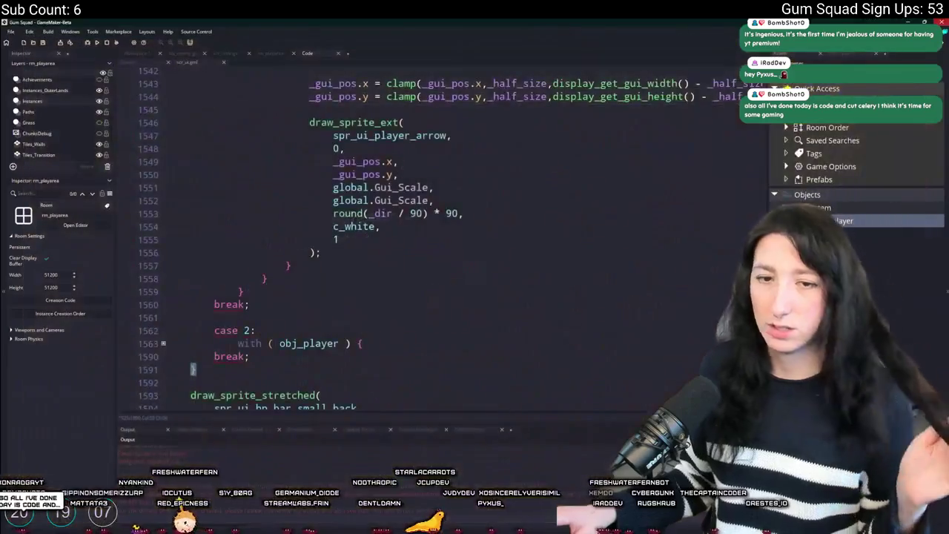
Open the scr_settings script through the Ctrl+T asset search
{"action": "left_click", "coordinate": [452, 164]}
{"action": "key", "text": "ctrl+t"}
{"action": "type", "text": "o"}
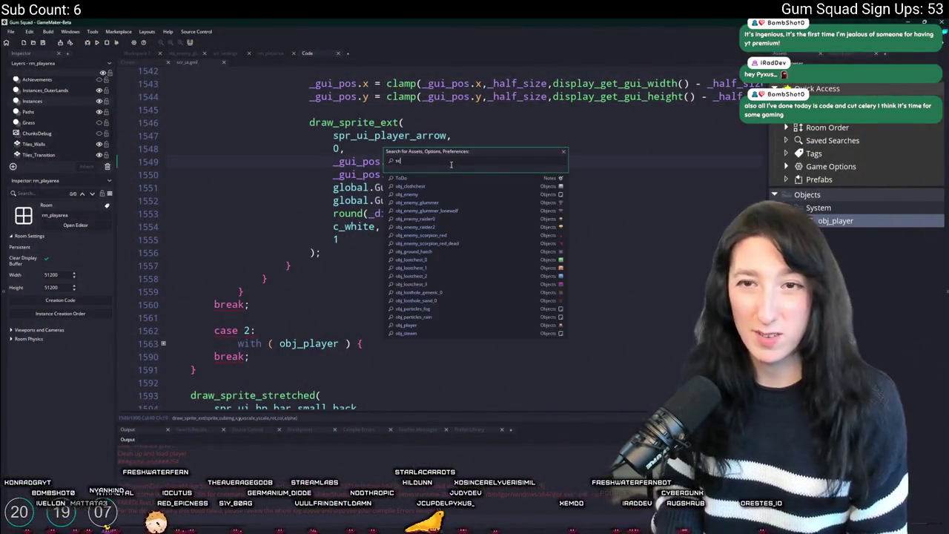
{"action": "type", "text": "tt"}
{"action": "key", "text": "Return"}
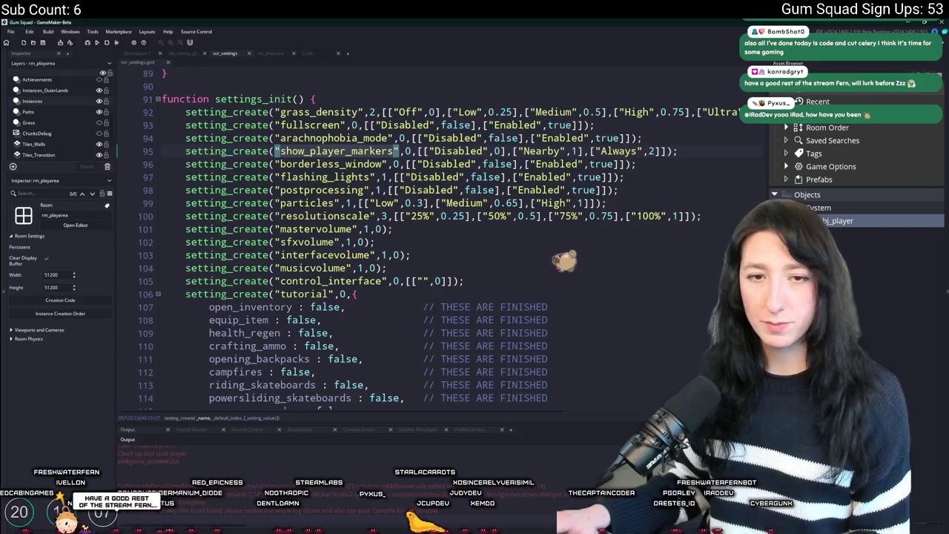
Change show_player_markers' default in settings_init from 0 to 2 (Always)
{"action": "double_click", "coordinate": [318, 229]}
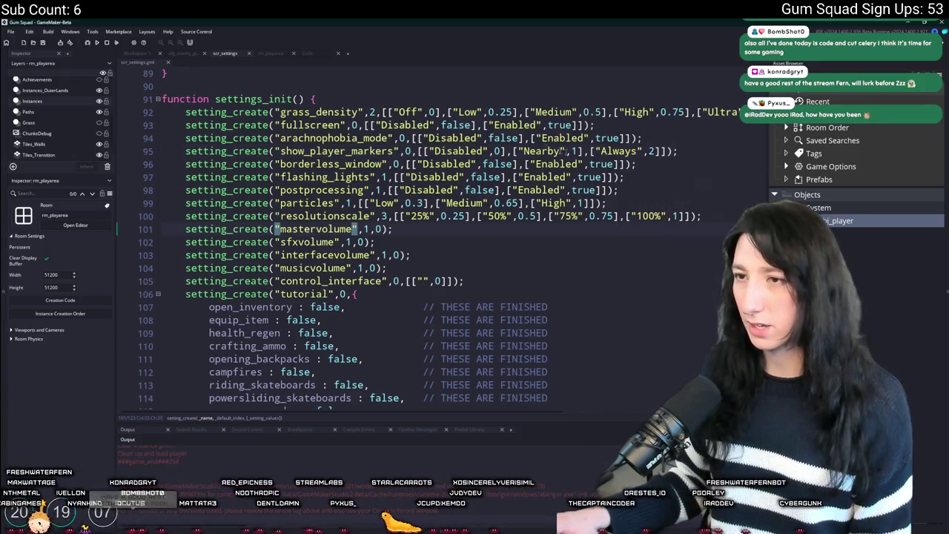
{"action": "left_click", "coordinate": [411, 152]}
{"action": "type", "text": "2"}
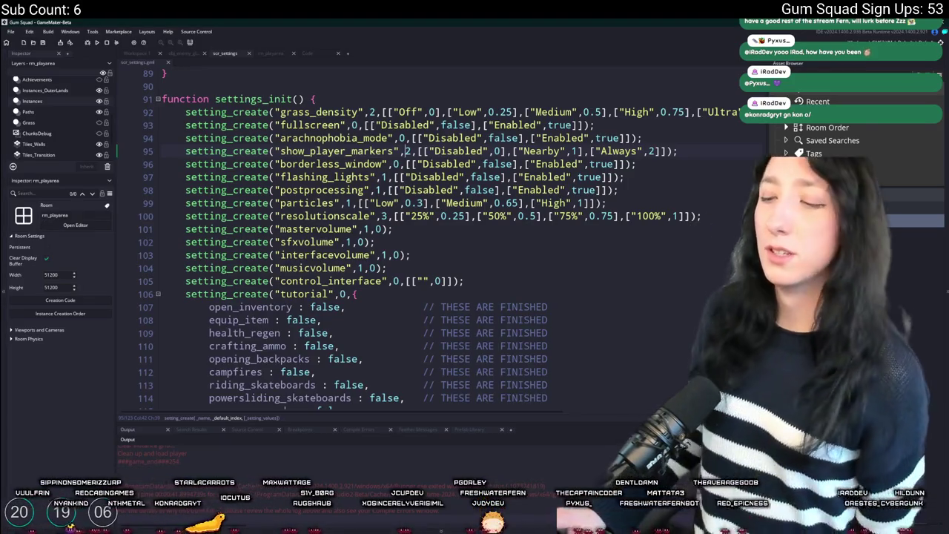
{"action": "left_click", "coordinate": [405, 151]}
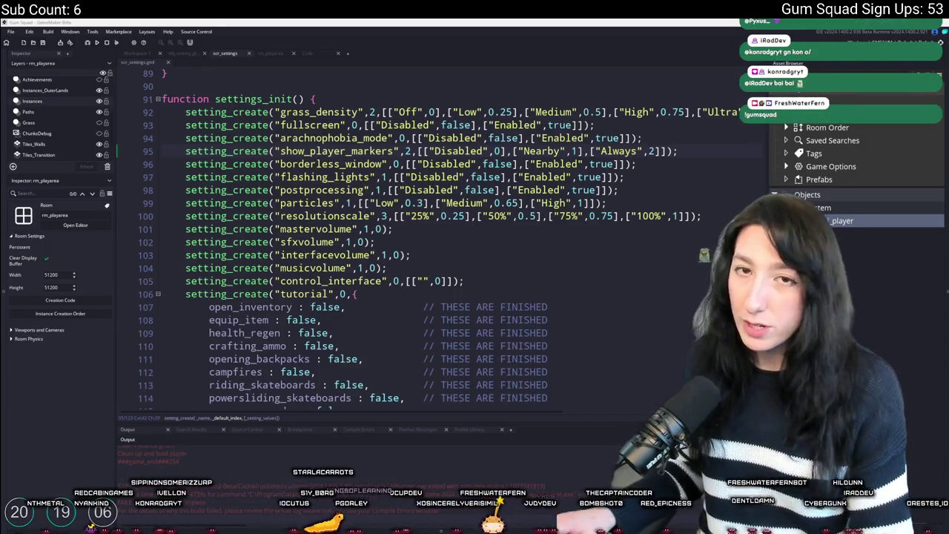
{"action": "key", "text": "alt+Tab"}
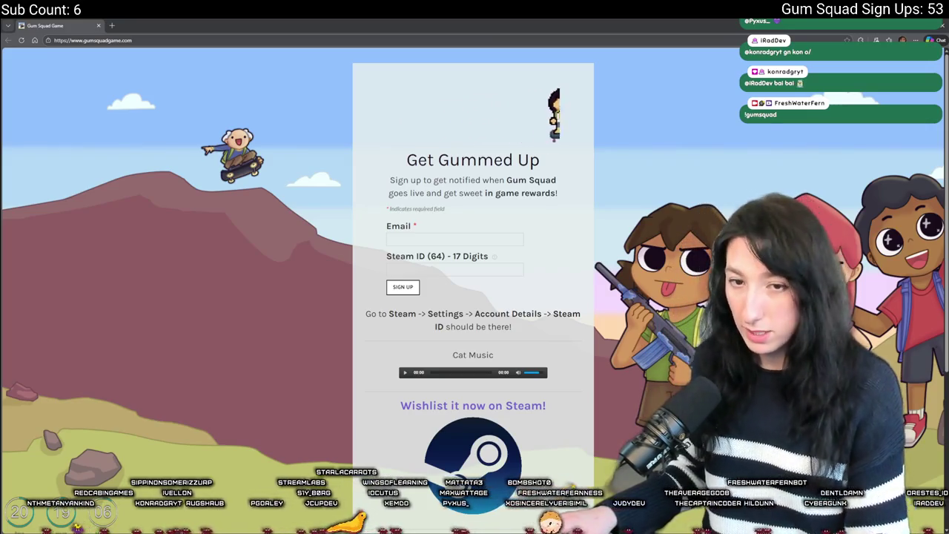
Scroll the Gum Squad sign-up page to the release countdown, then restore the browser window
{"action": "left_click", "coordinate": [445, 239]}
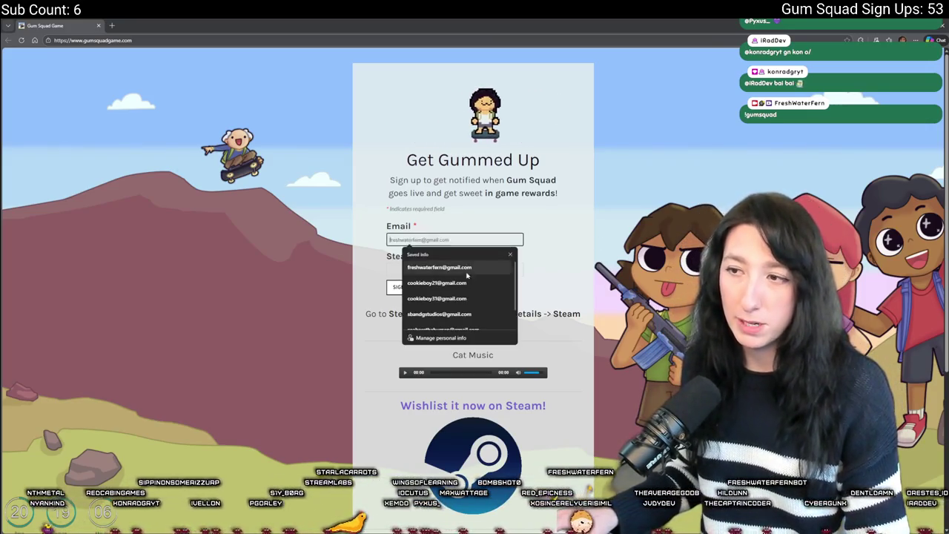
{"action": "left_click", "coordinate": [531, 274]}
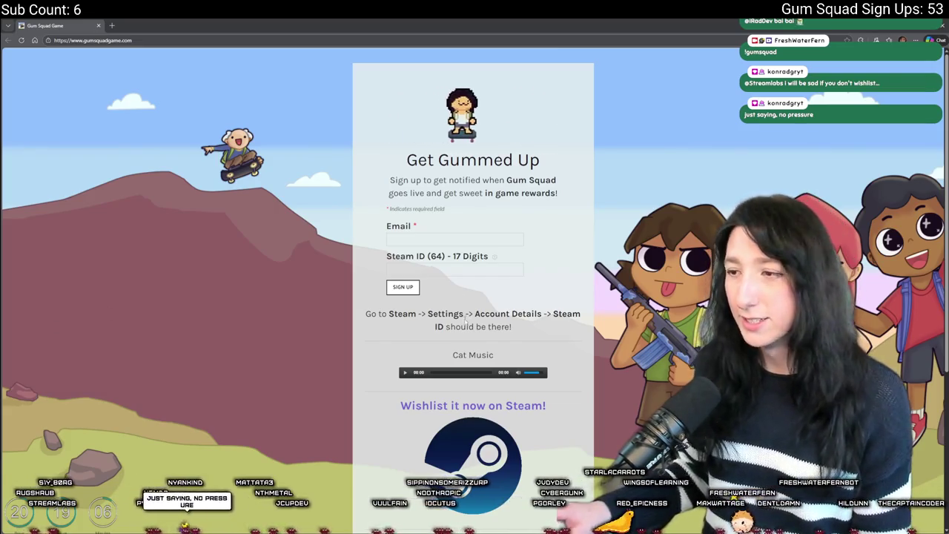
{"action": "scroll", "coordinate": [482, 380], "scroll_direction": "down", "scroll_amount": 3}
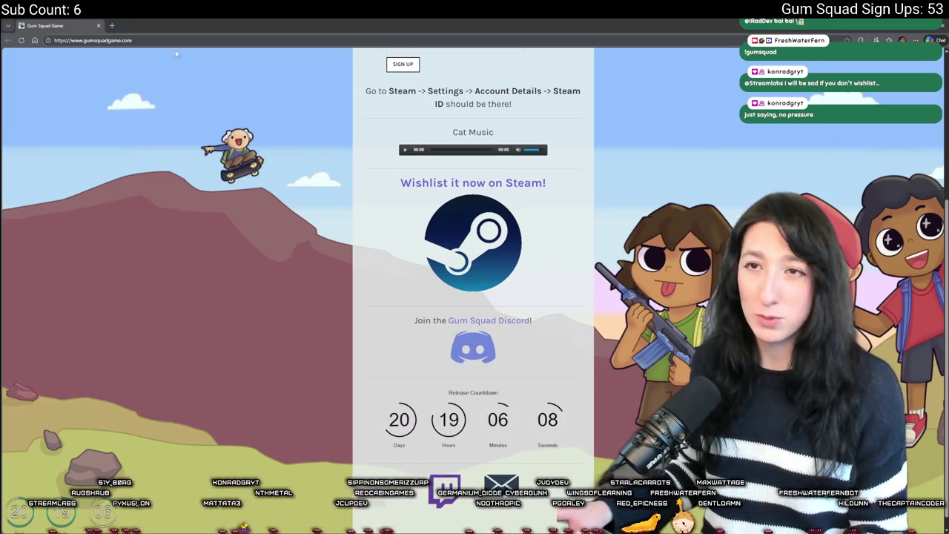
{"action": "left_click_drag", "start_coordinate": [66, 21], "coordinate": [245, 28]}
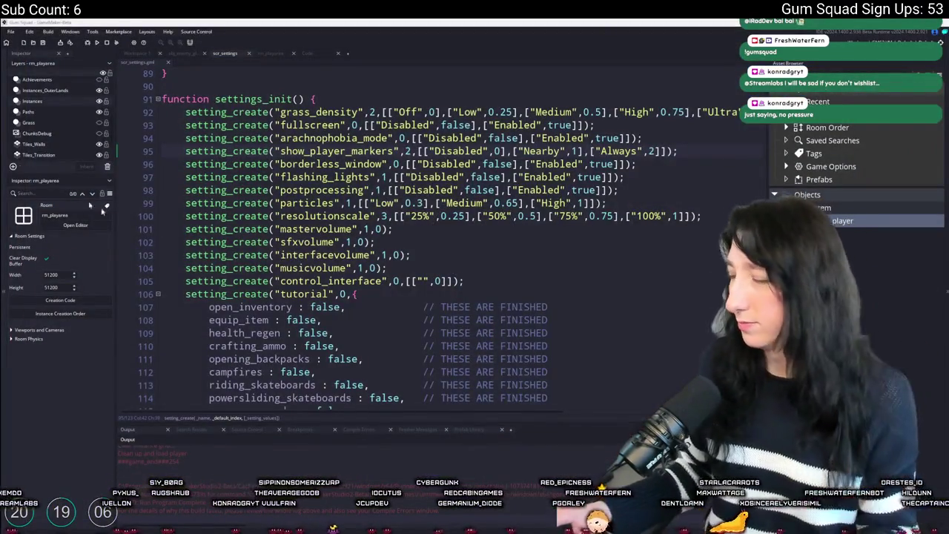
{"action": "left_click", "coordinate": [445, 254]}
{"action": "scroll", "coordinate": [366, 172], "scroll_direction": "down", "scroll_amount": 2}
{"action": "scroll", "coordinate": [366, 172], "scroll_direction": "up", "scroll_amount": 3}
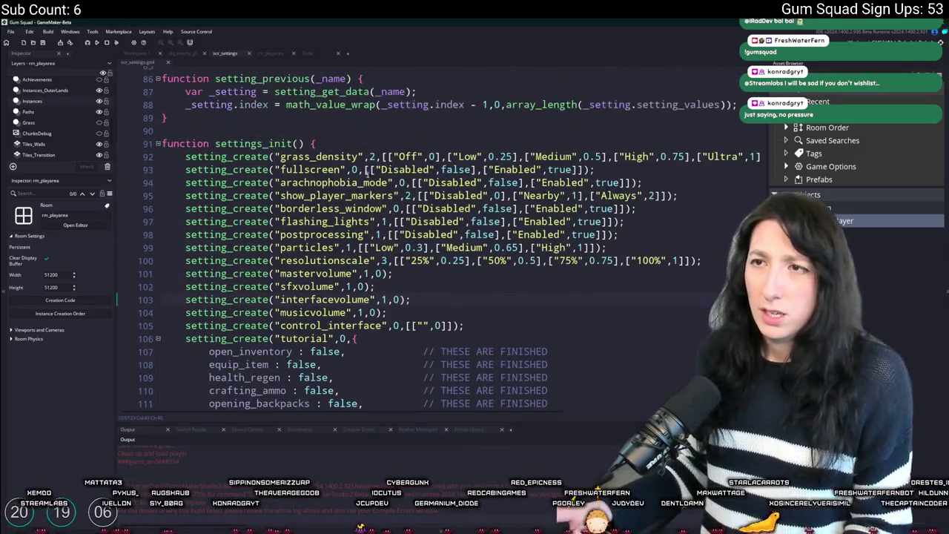
{"action": "left_click", "coordinate": [320, 53]}
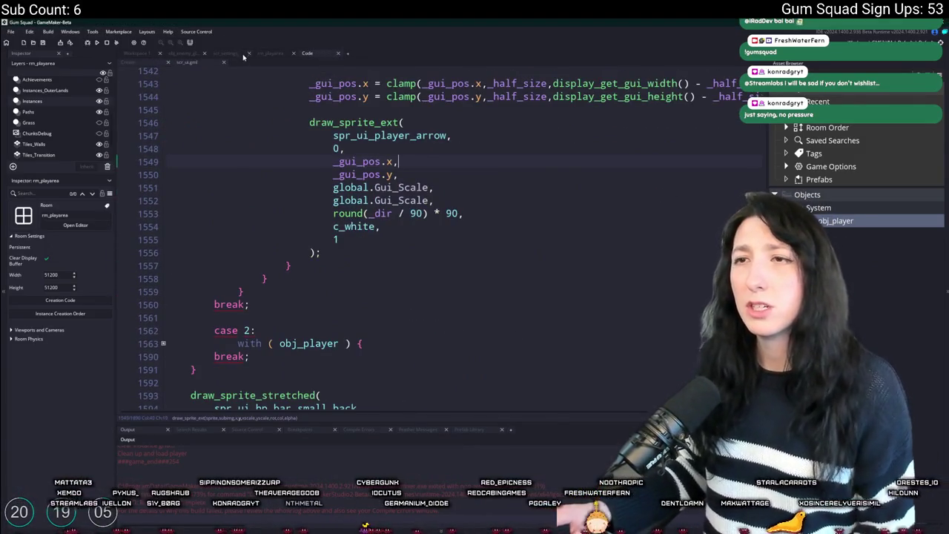
{"action": "left_click", "coordinate": [242, 55]}
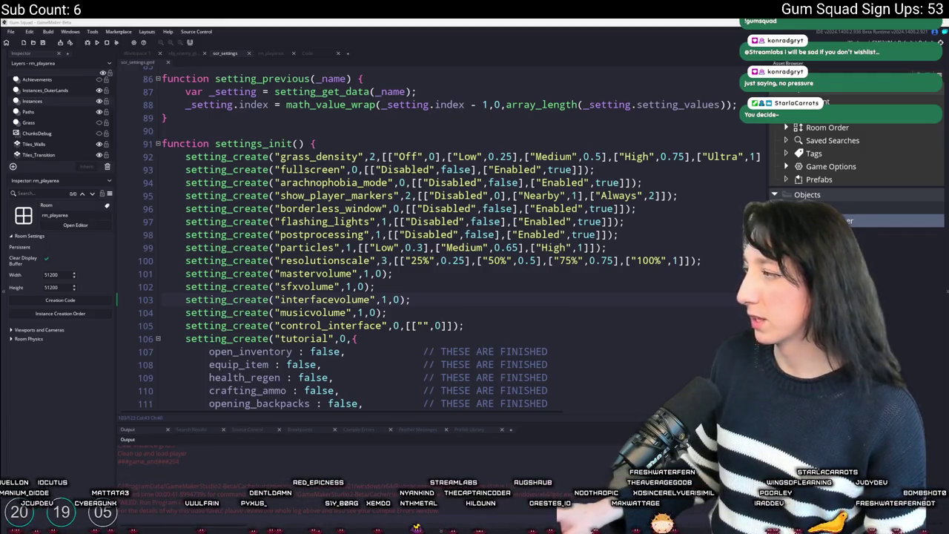
{"action": "key", "text": "alt+Tab"}
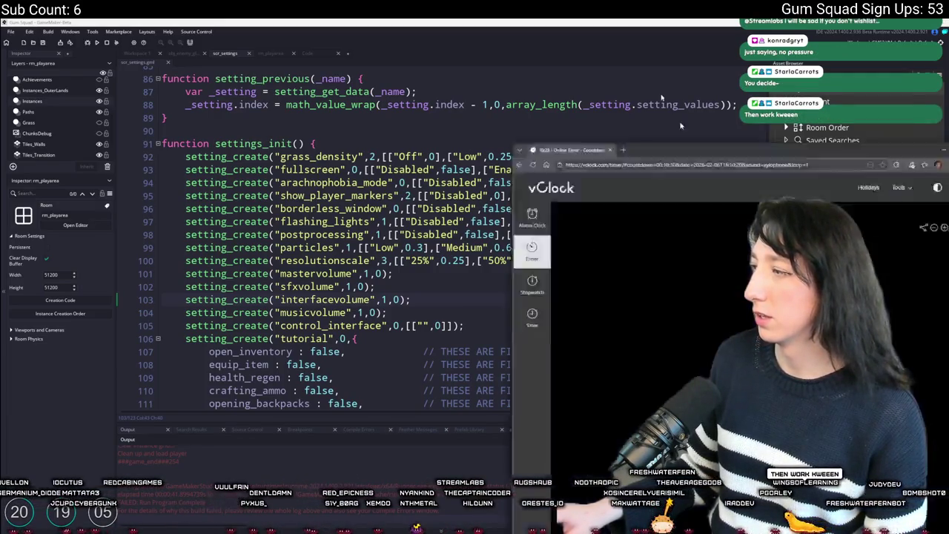
Stop the vClock timer, switch its alarm to Paradise Island, and restart the 10:30 countdown
{"action": "left_click", "coordinate": [527, 403]}
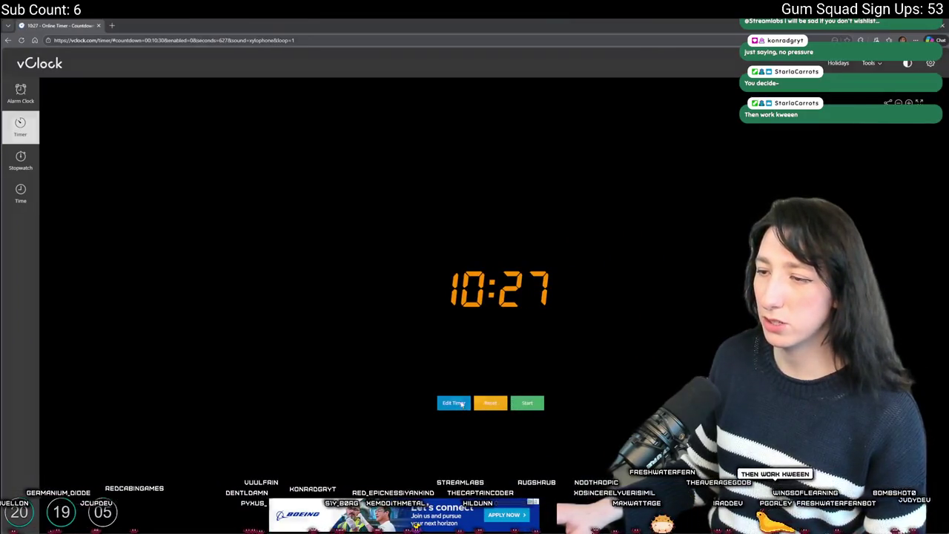
{"action": "left_click", "coordinate": [454, 402]}
{"action": "left_click", "coordinate": [440, 316]}
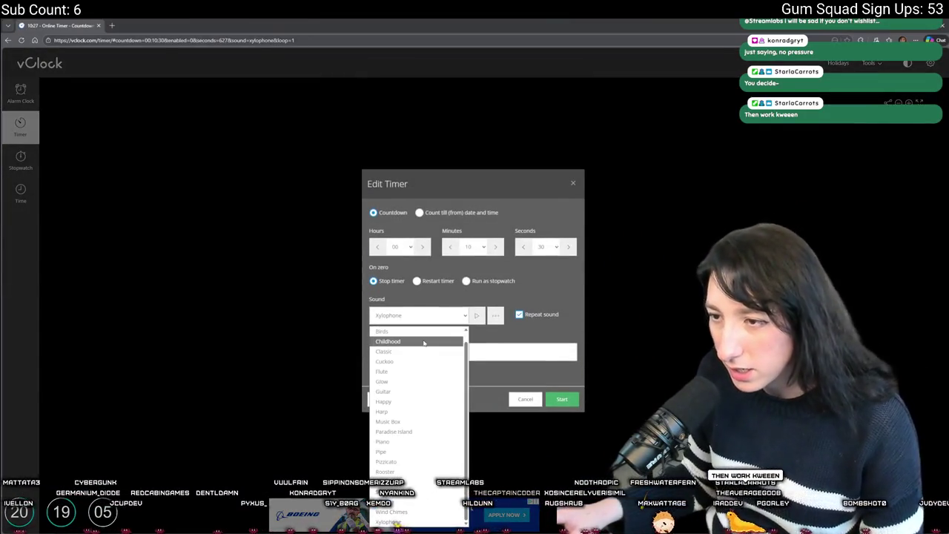
{"action": "left_click", "coordinate": [407, 431]}
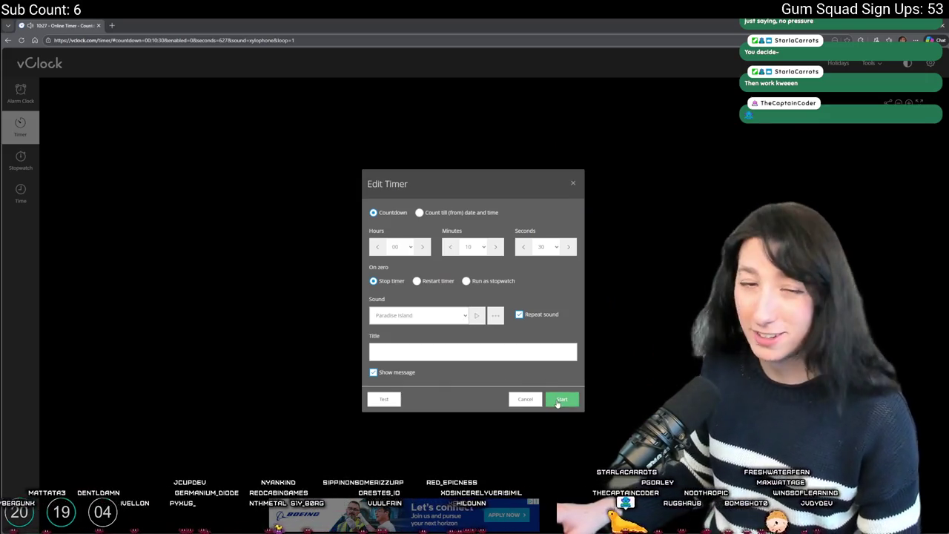
{"action": "left_click", "coordinate": [442, 320]}
{"action": "left_click", "coordinate": [446, 323]}
{"action": "left_click", "coordinate": [563, 400]}
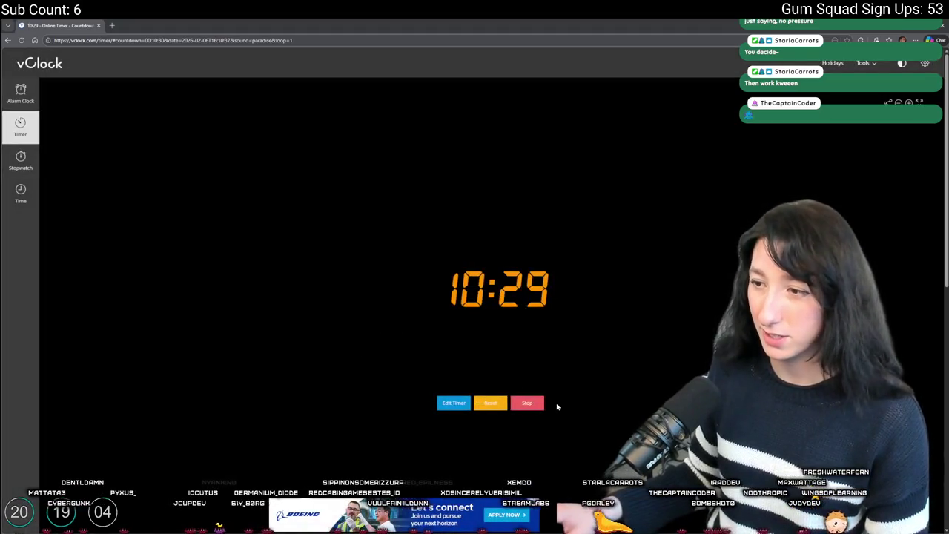